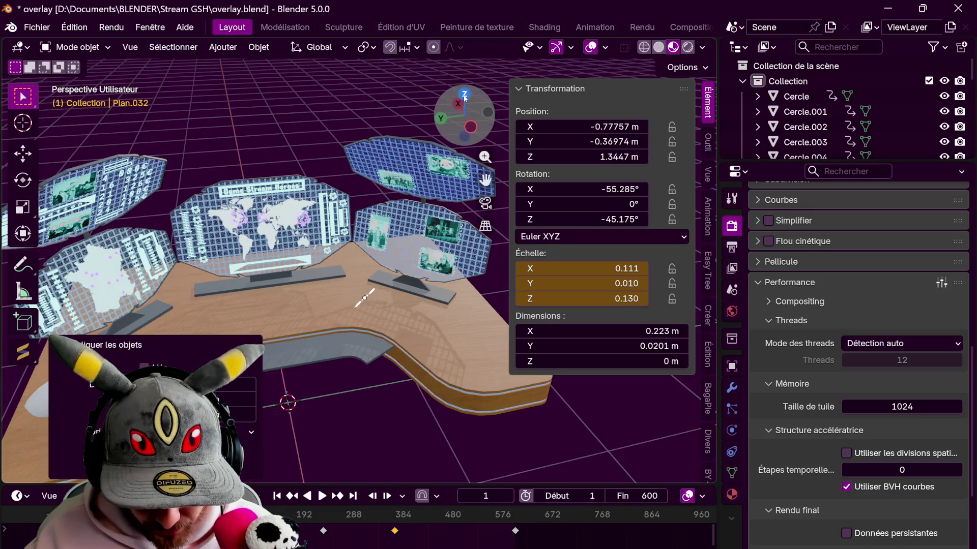
From top view, rotate and move the white bar to line up with the lower-right panel.
{"action": "key", "text": "r"}
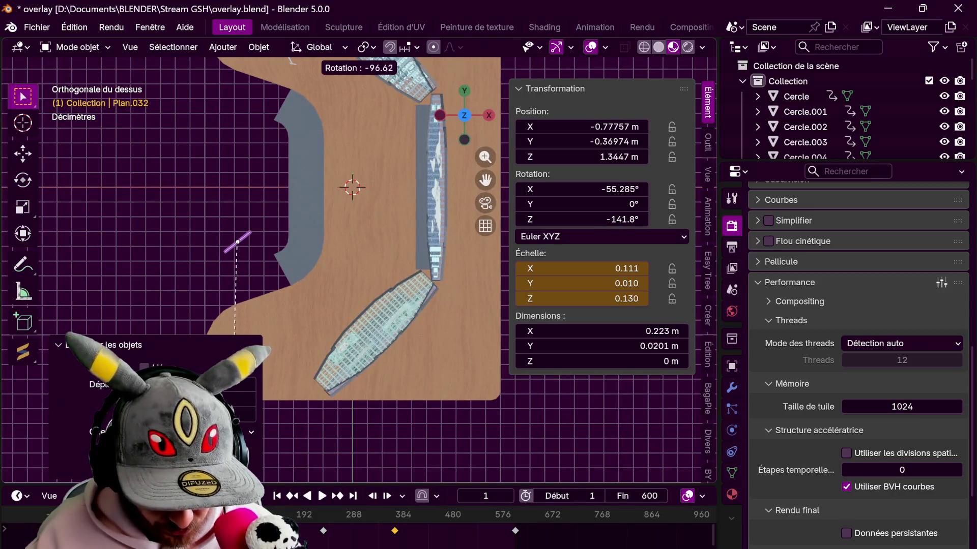
{"action": "left_click", "coordinate": [233, 241]}
{"action": "key", "text": "g"}
{"action": "left_click", "coordinate": [392, 398]}
{"action": "key", "text": "r"}
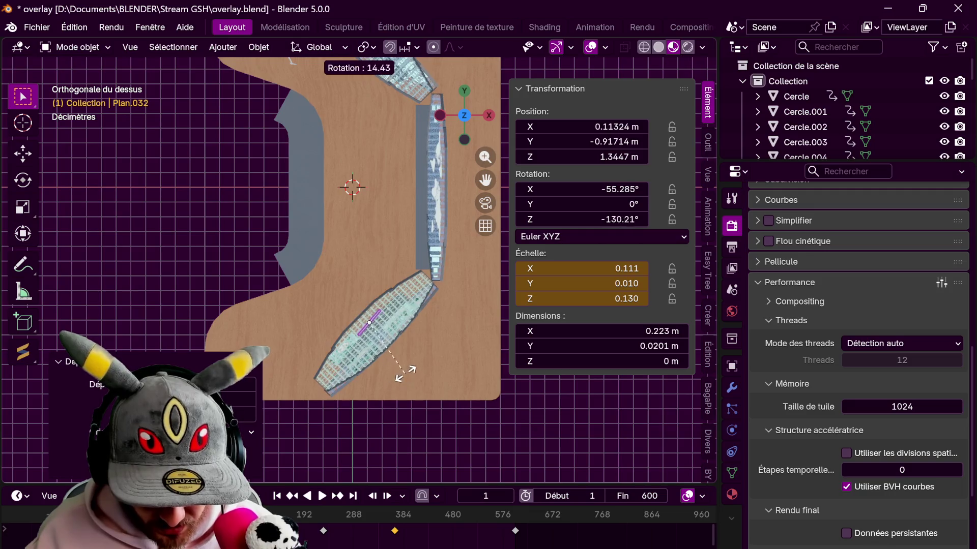
{"action": "left_click", "coordinate": [400, 376]}
{"action": "key", "text": "r"}
{"action": "left_click", "coordinate": [399, 376]}
{"action": "key", "text": "g"}
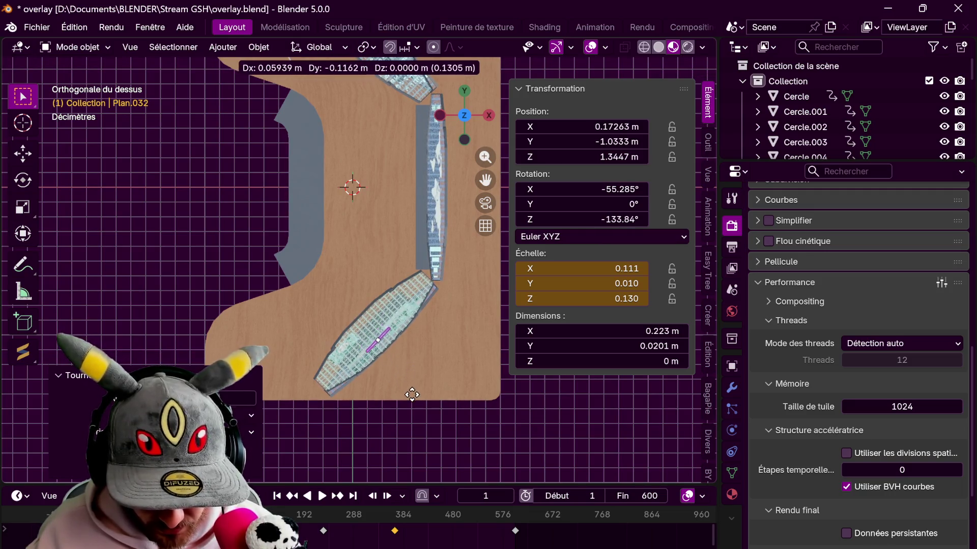
{"action": "left_click", "coordinate": [415, 393]}
Lower the bar vertically to the panel's height, keeping its original size.
{"action": "middle_click_drag", "start_coordinate": [414, 392], "coordinate": [273, 277]}
{"action": "scroll", "coordinate": [273, 276], "scroll_direction": "up", "scroll_amount": 2}
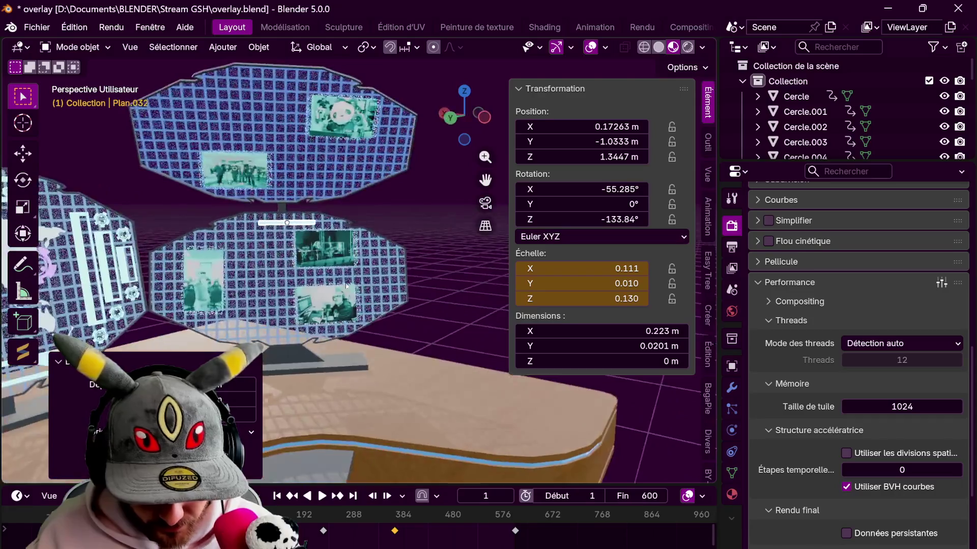
{"action": "key", "text": "g"}
{"action": "key", "text": "z"}
{"action": "left_click", "coordinate": [321, 294]}
{"action": "middle_click_drag", "start_coordinate": [321, 293], "coordinate": [448, 126]}
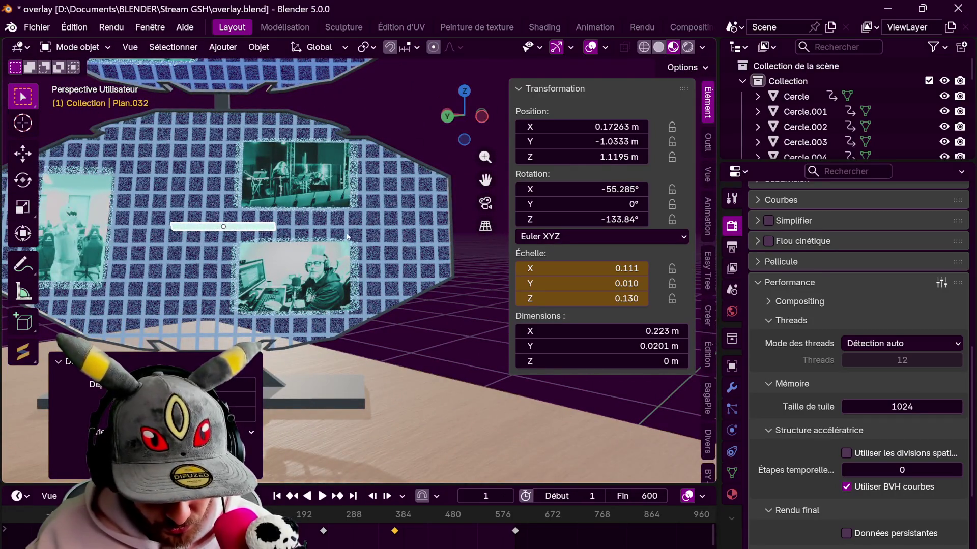
{"action": "key", "text": "s"}
{"action": "key", "text": "Escape"}
Tilt the bar on its local X axis and slide it along local Y and X between the two photos.
{"action": "mouse_move", "coordinate": [427, 248]}
{"action": "middle_mouse_down"}
{"action": "mouse_move", "coordinate": [222, 262]}
{"action": "mouse_move", "coordinate": [334, 198]}
{"action": "middle_mouse_up"}
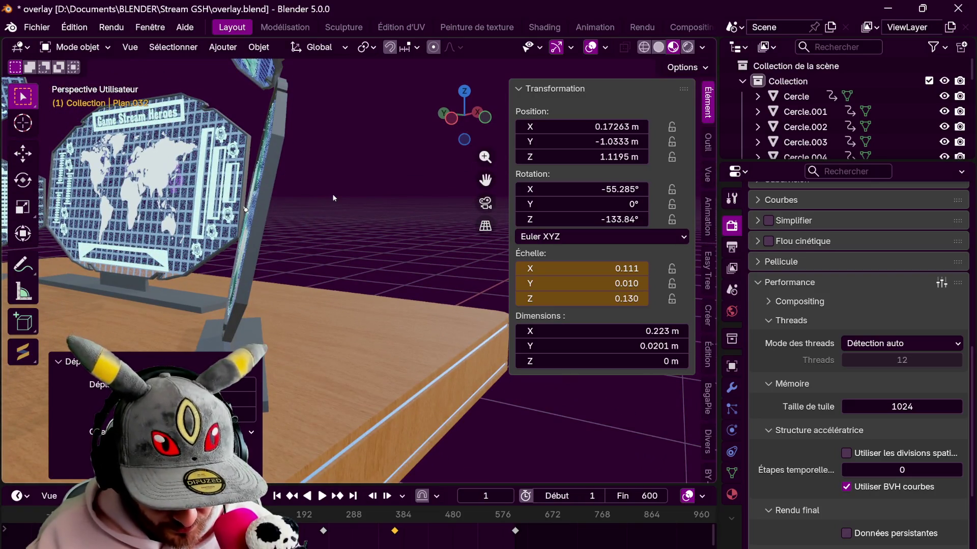
{"action": "key", "text": "r"}
{"action": "key", "text": "x"}
{"action": "key", "text": "x"}
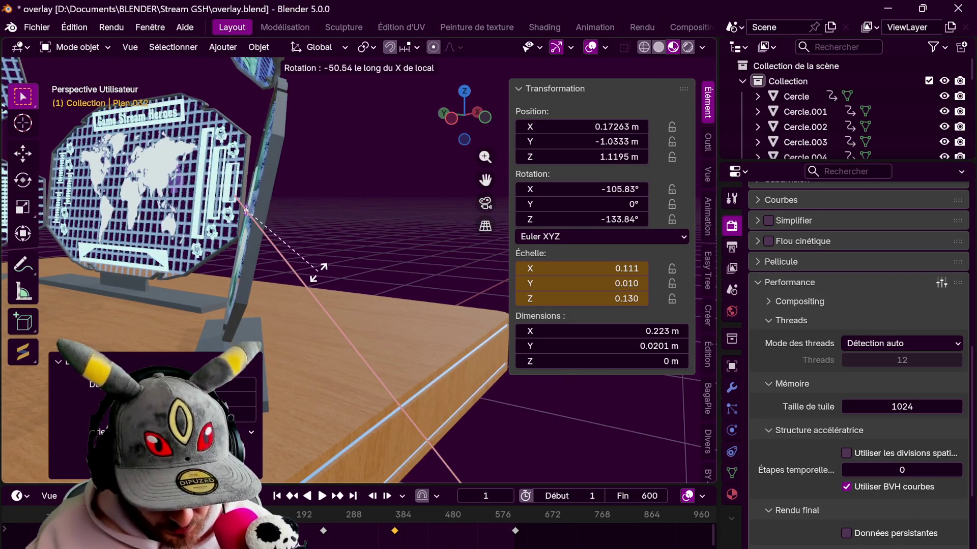
{"action": "left_click", "coordinate": [336, 195]}
{"action": "key", "text": "KP_Decimal"}
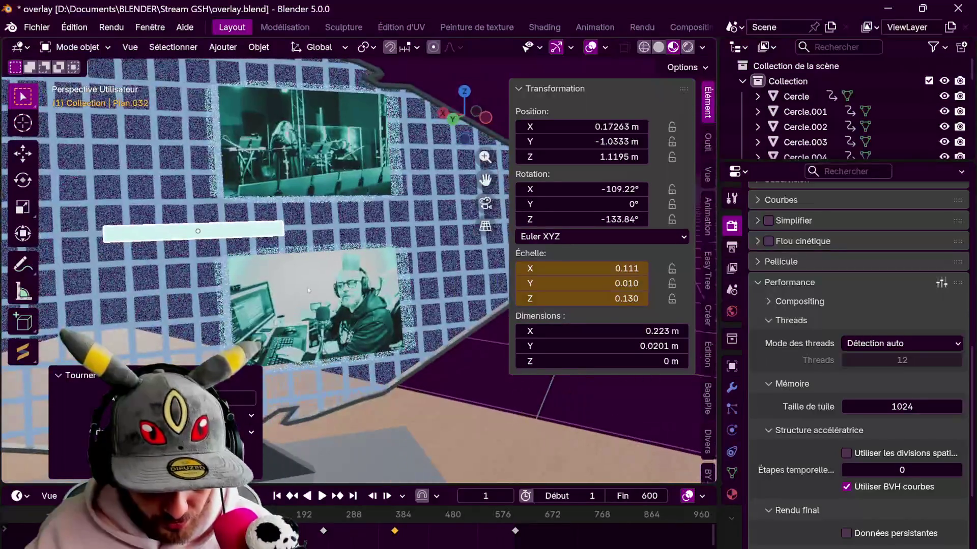
{"action": "key", "text": "g"}
{"action": "key", "text": "y"}
{"action": "key", "text": "y"}
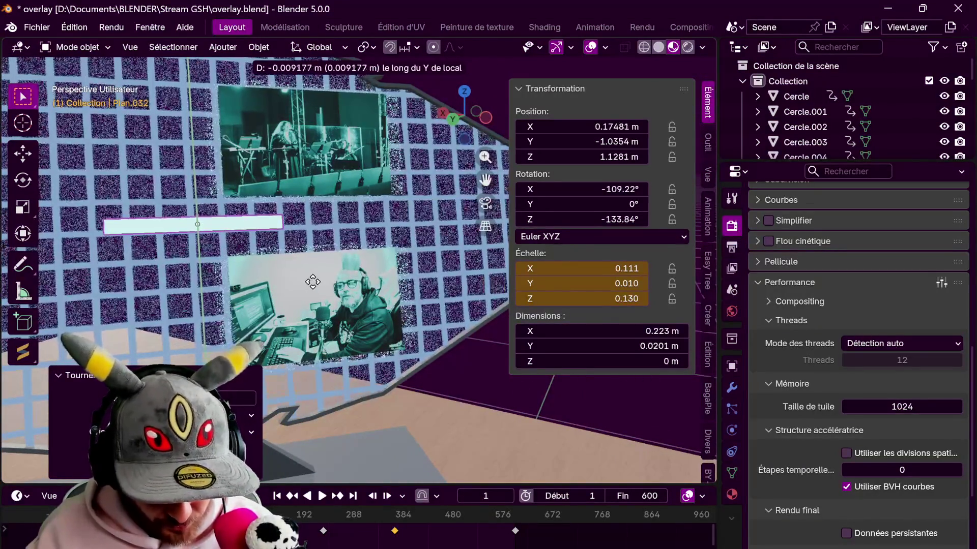
{"action": "left_click", "coordinate": [312, 282]}
{"action": "key", "text": "g"}
{"action": "key", "text": "x"}
{"action": "key", "text": "x"}
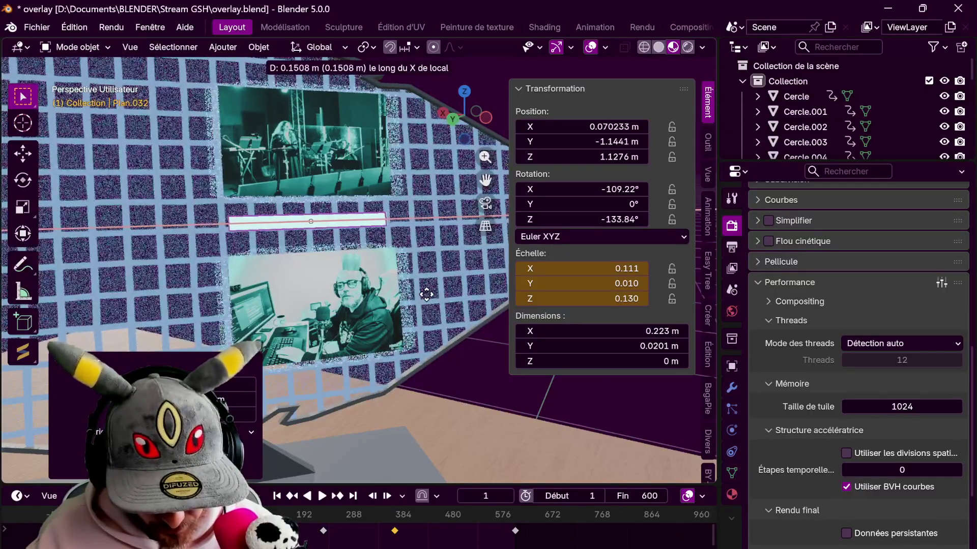
{"action": "left_click", "coordinate": [427, 295]}
Refine the bar's tilt and nudge it along its local Y so it rests against the panel.
{"action": "mouse_move", "coordinate": [428, 295]}
{"action": "middle_mouse_down"}
{"action": "mouse_move", "coordinate": [307, 301]}
{"action": "mouse_move", "coordinate": [329, 291]}
{"action": "middle_mouse_up"}
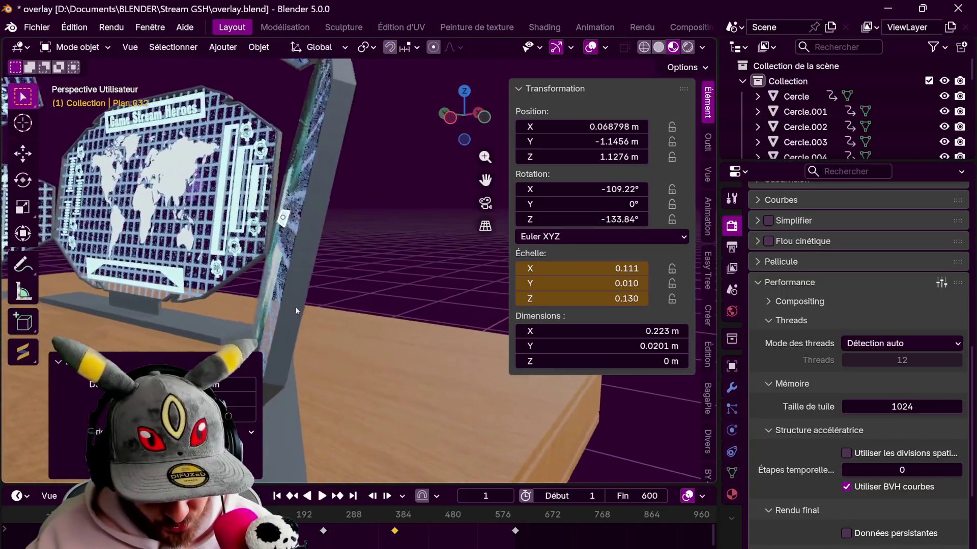
{"action": "key", "text": "r"}
{"action": "key", "text": "x"}
{"action": "key", "text": "x"}
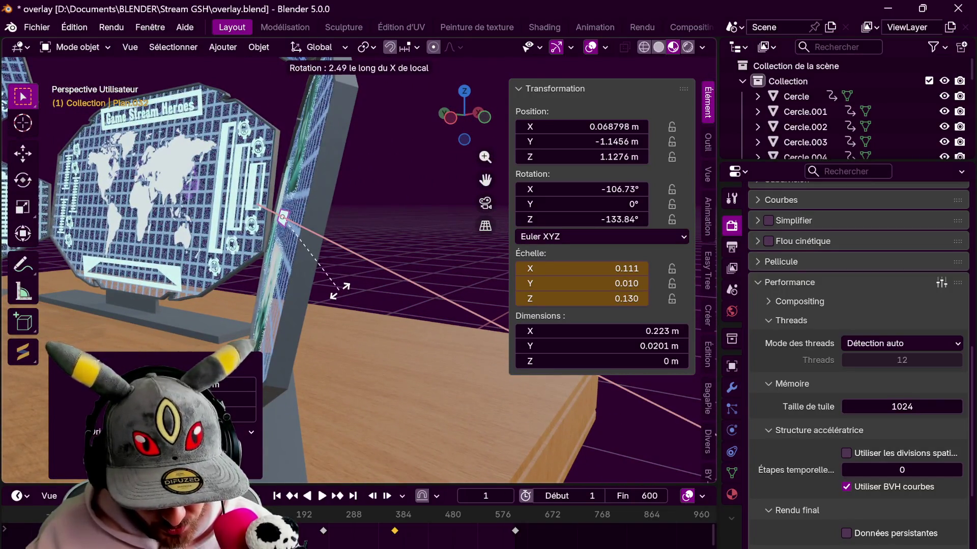
{"action": "left_click", "coordinate": [340, 290]}
{"action": "key", "text": "g"}
{"action": "key", "text": "z"}
{"action": "key", "text": "z"}
{"action": "key", "text": "y"}
{"action": "key", "text": "y"}
{"action": "left_click", "coordinate": [349, 283]}
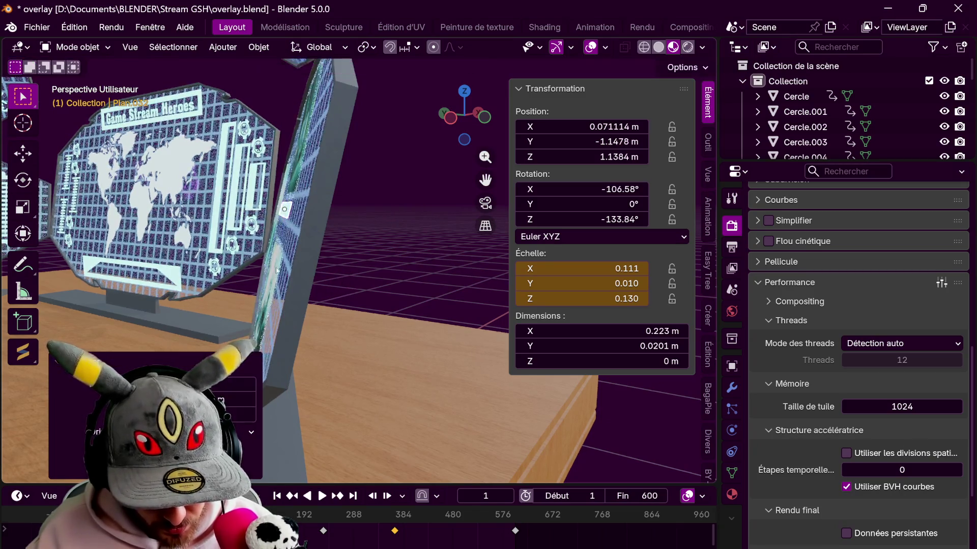
Duplicate the bar and place the copy just below the original along its local Y.
{"action": "key", "text": "KP_Decimal"}
{"action": "key", "text": "g"}
{"action": "key", "text": "y"}
{"action": "key", "text": "y"}
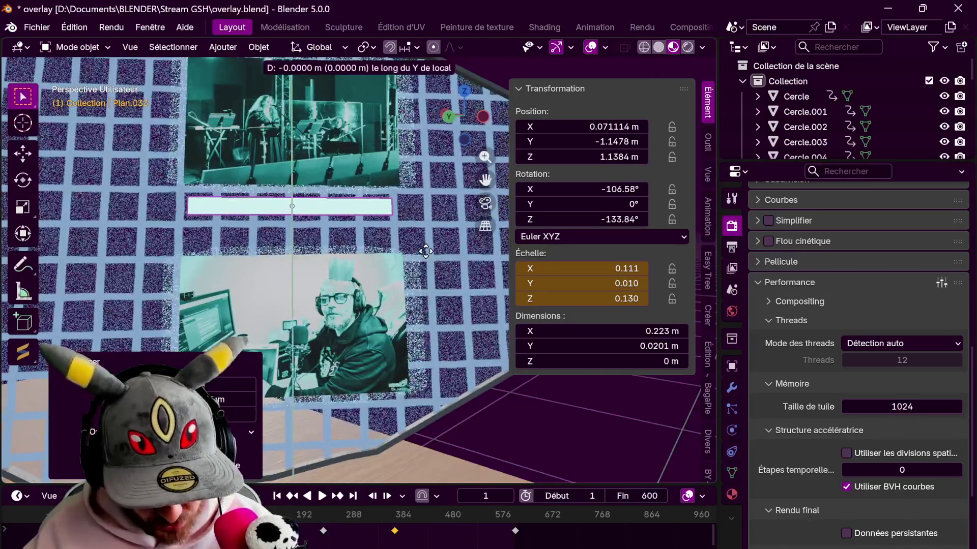
{"action": "left_click", "coordinate": [419, 279]}
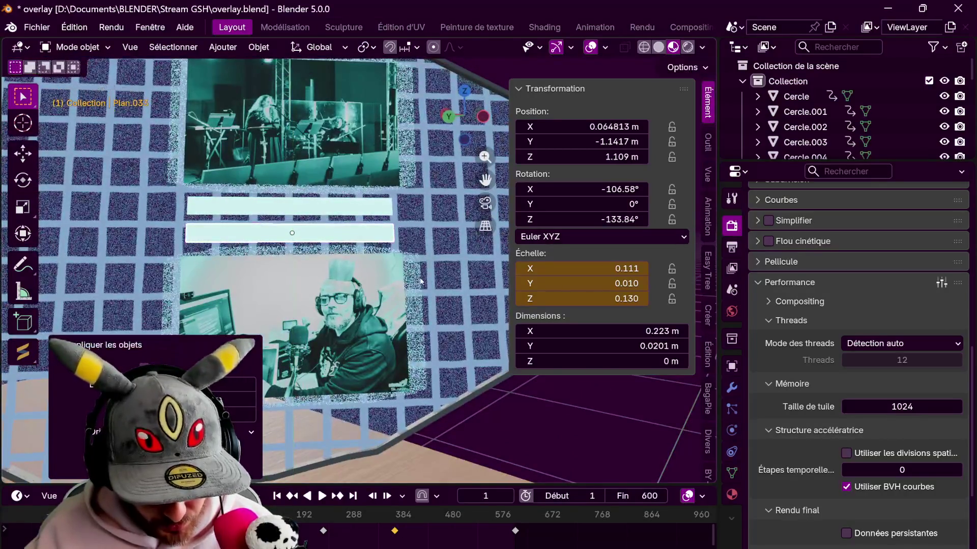
Play and stop the animation, return to frame 1, and select the white outline frame Cube.007.
{"action": "key", "text": "space"}
{"action": "scroll", "coordinate": [420, 279], "scroll_direction": "down", "scroll_amount": 5}
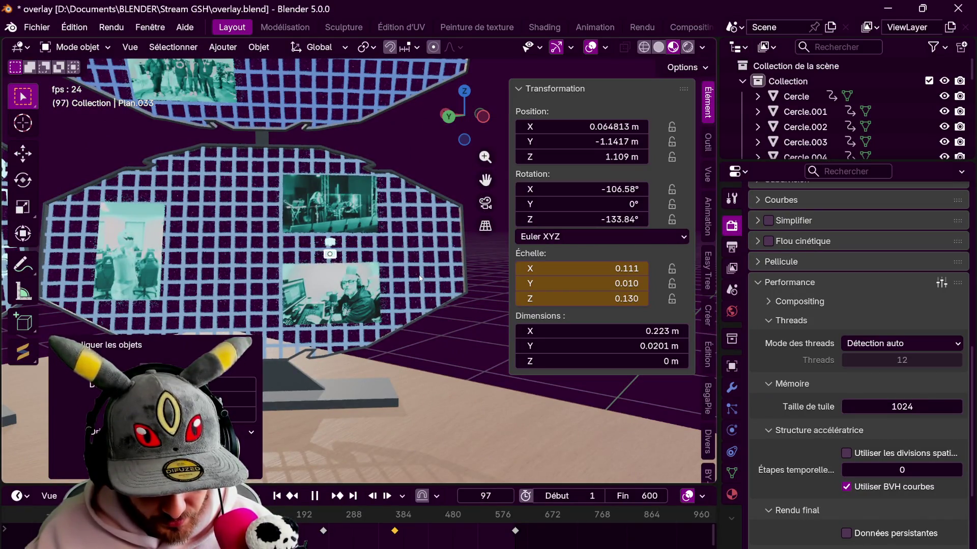
{"action": "key", "text": "space"}
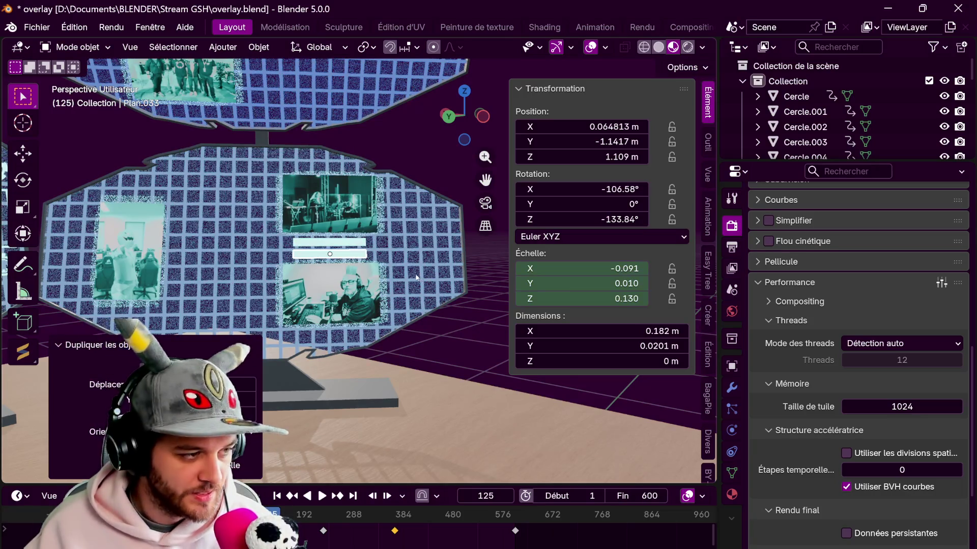
{"action": "key", "text": "shift+Left"}
{"action": "scroll", "coordinate": [375, 296], "scroll_direction": "down", "scroll_amount": 5}
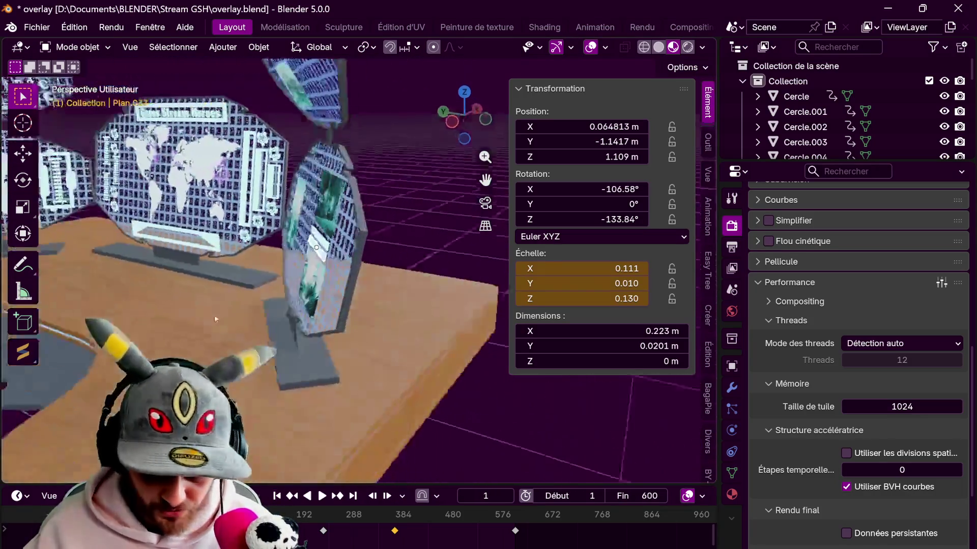
{"action": "mouse_move", "coordinate": [375, 296]}
{"action": "middle_mouse_down"}
{"action": "mouse_move", "coordinate": [312, 241]}
{"action": "mouse_move", "coordinate": [307, 269]}
{"action": "mouse_move", "coordinate": [321, 263]}
{"action": "middle_mouse_up"}
{"action": "scroll", "coordinate": [312, 242], "scroll_direction": "down", "scroll_amount": 4}
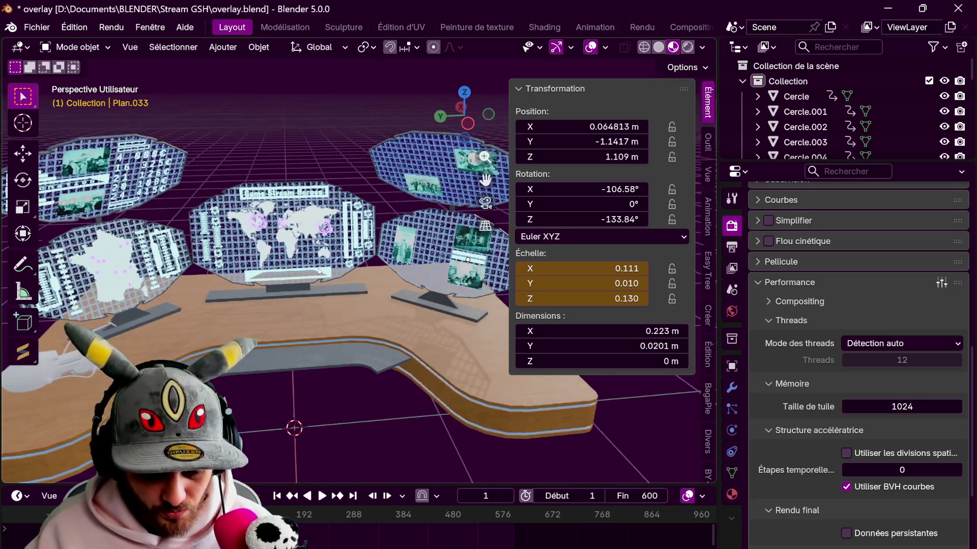
{"action": "left_click", "coordinate": [166, 262]}
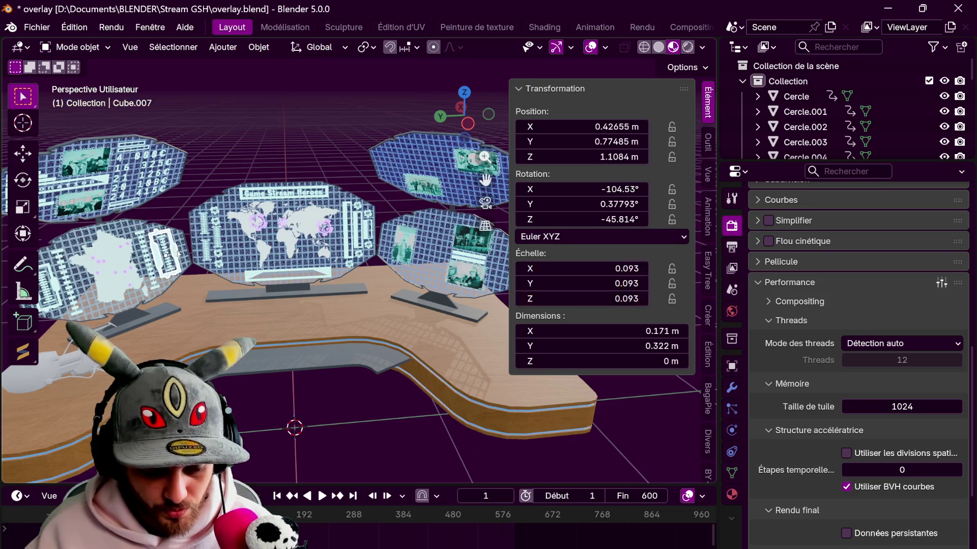
From top view, duplicate the white outline frame and drop the copy near the lower-right panel.
{"action": "middle_click_drag", "start_coordinate": [166, 262], "coordinate": [72, 244], "text": "shift"}
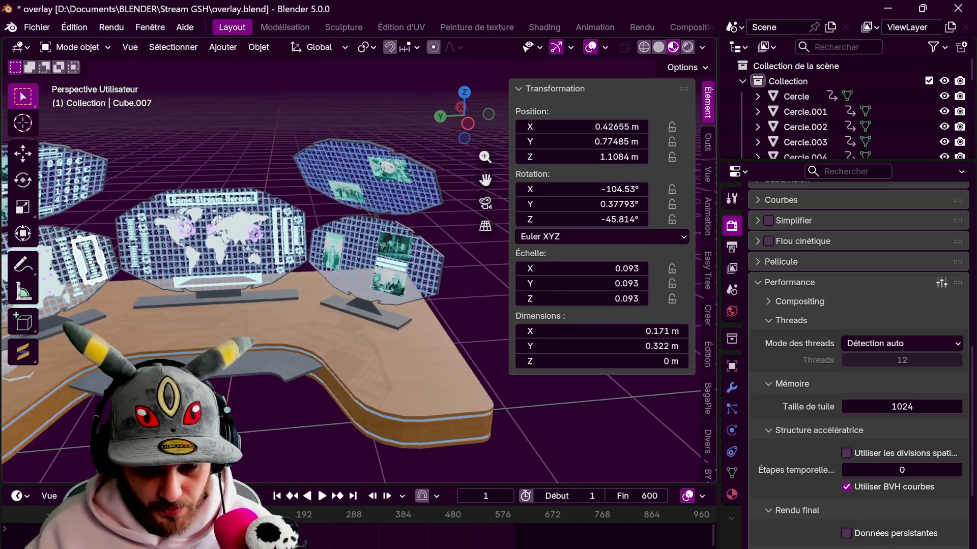
{"action": "left_click", "coordinate": [464, 93]}
{"action": "scroll", "coordinate": [374, 156], "scroll_direction": "down", "scroll_amount": 2}
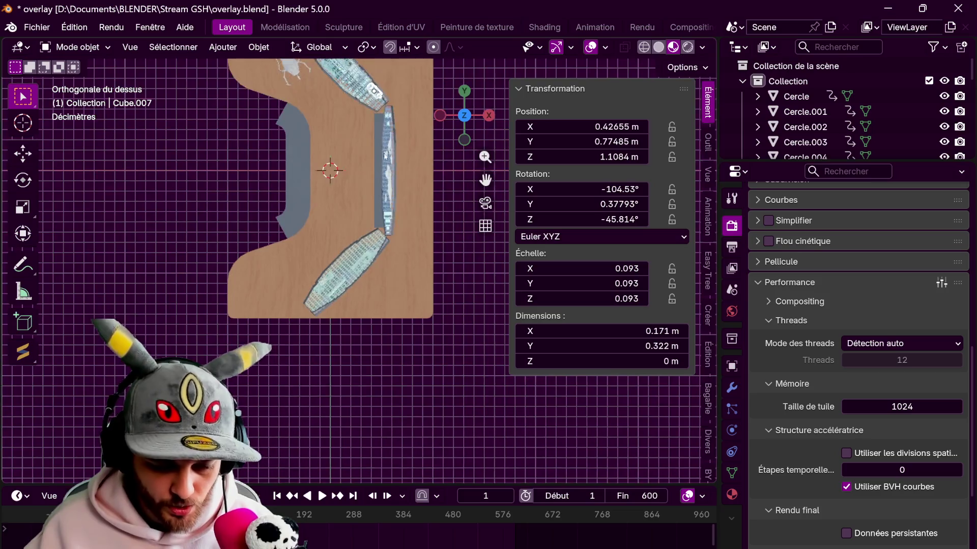
{"action": "middle_click_drag", "start_coordinate": [374, 156], "coordinate": [397, 210], "text": "shift"}
{"action": "key", "text": "shift+d"}
{"action": "left_click", "coordinate": [423, 271]}
Rotate the frame copy to face the lower panel and start adjusting its height.
{"action": "key", "text": "r"}
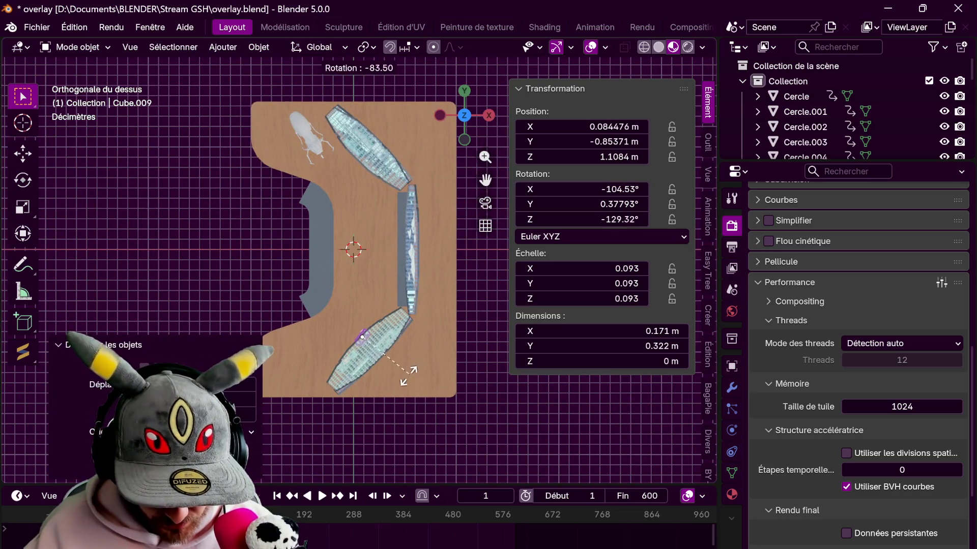
{"action": "left_click", "coordinate": [397, 359]}
{"action": "mouse_move", "coordinate": [397, 359]}
{"action": "middle_mouse_down"}
{"action": "mouse_move", "coordinate": [466, 300]}
{"action": "mouse_move", "coordinate": [241, 254]}
{"action": "middle_mouse_up"}
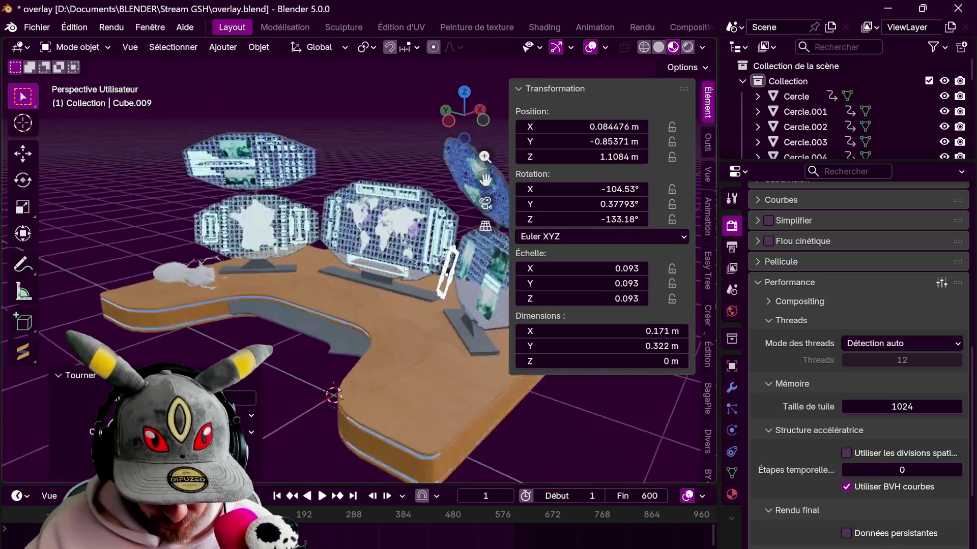
{"action": "key", "text": "g"}
{"action": "key", "text": "z"}
{"action": "key", "text": "z"}
Set the frame copy's height and select the outline logo Cube.009.
{"action": "left_click", "coordinate": [305, 256]}
{"action": "middle_click_drag", "start_coordinate": [305, 256], "coordinate": [336, 261]}
{"action": "scroll", "coordinate": [336, 263], "scroll_direction": "up", "scroll_amount": 3}
{"action": "scroll", "coordinate": [351, 275], "scroll_direction": "up", "scroll_amount": 3}
{"action": "scroll", "coordinate": [367, 290], "scroll_direction": "up", "scroll_amount": 3}
{"action": "scroll", "coordinate": [381, 306], "scroll_direction": "up", "scroll_amount": 2}
{"action": "scroll", "coordinate": [381, 304], "scroll_direction": "up", "scroll_amount": 1}
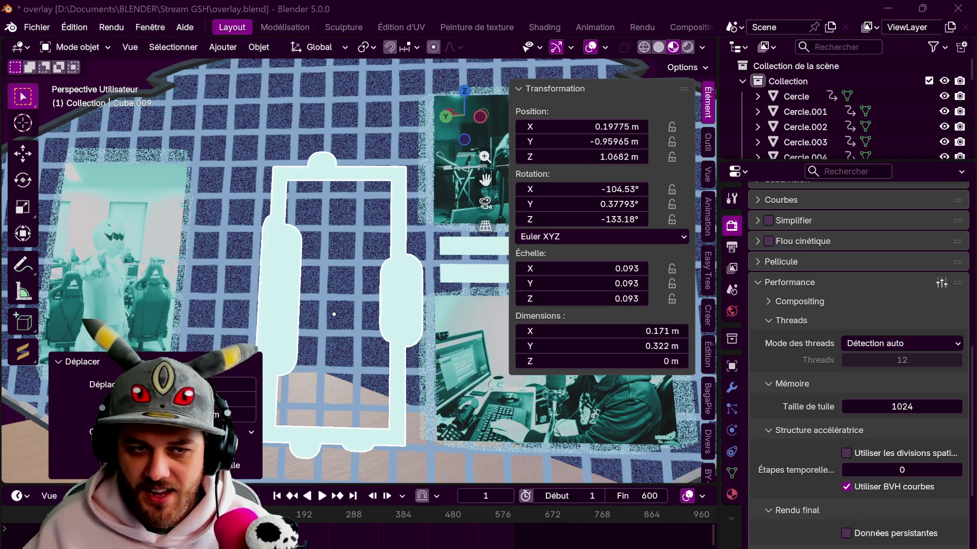
{"action": "scroll", "coordinate": [397, 303], "scroll_direction": "down", "scroll_amount": 1}
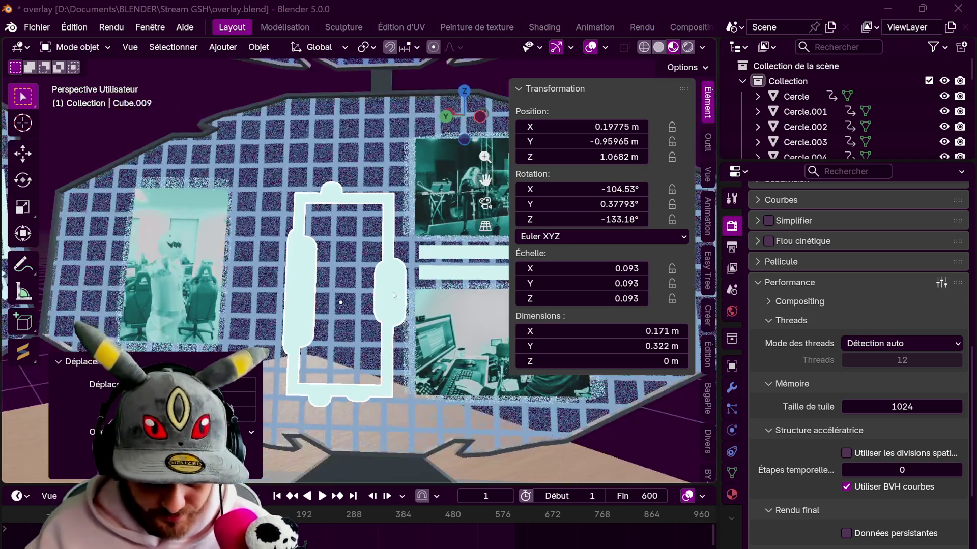
{"action": "left_click", "coordinate": [386, 294]}
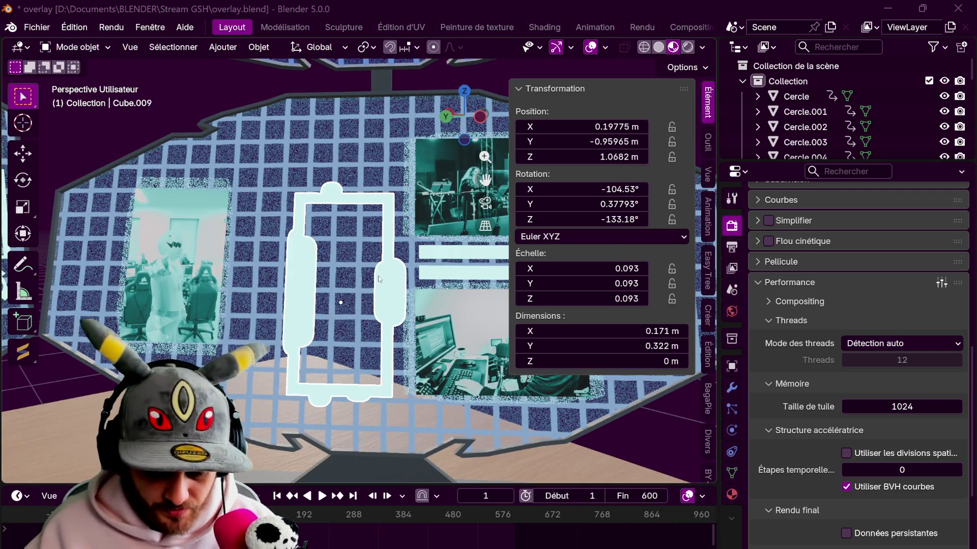
Shift the outline logo along Y and its local X toward the panel.
{"action": "key", "text": "g"}
{"action": "key", "text": "y"}
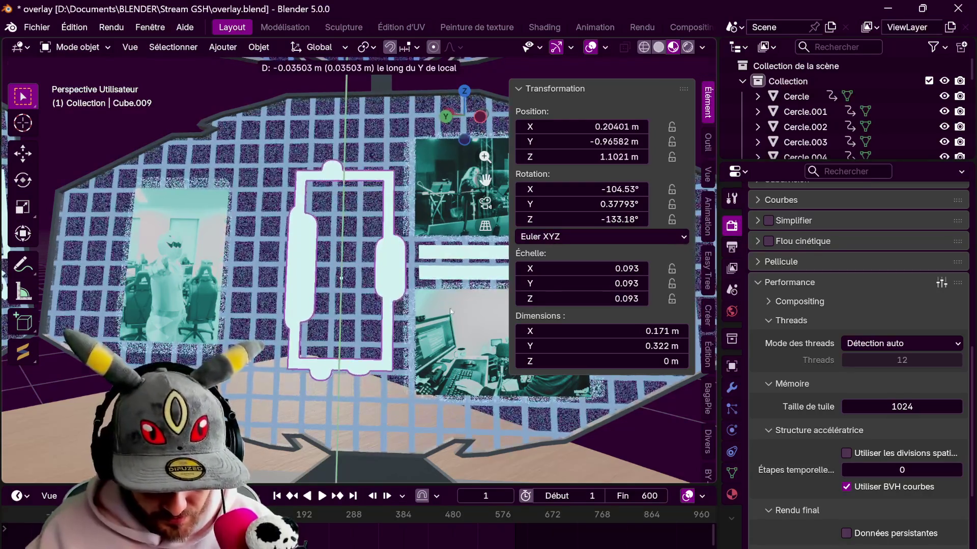
{"action": "left_click", "coordinate": [435, 321]}
{"action": "key", "text": "g"}
{"action": "key", "text": "x"}
{"action": "key", "text": "x"}
{"action": "left_click", "coordinate": [418, 305]}
{"action": "mouse_move", "coordinate": [418, 305]}
{"action": "middle_mouse_down"}
{"action": "mouse_move", "coordinate": [243, 296]}
{"action": "mouse_move", "coordinate": [427, 291]}
{"action": "middle_mouse_up"}
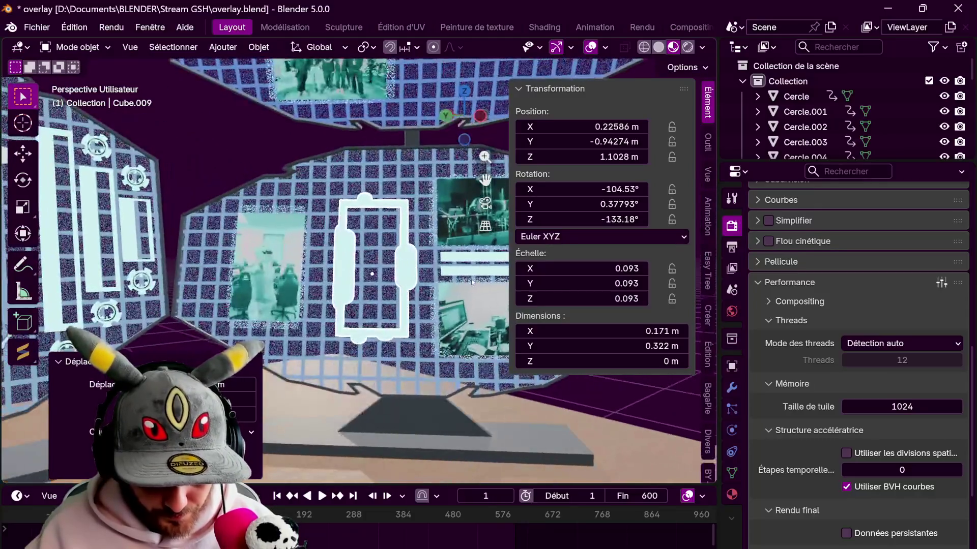
Scale the logo up to 0.127 and reposition it along its local X.
{"action": "key", "text": "s"}
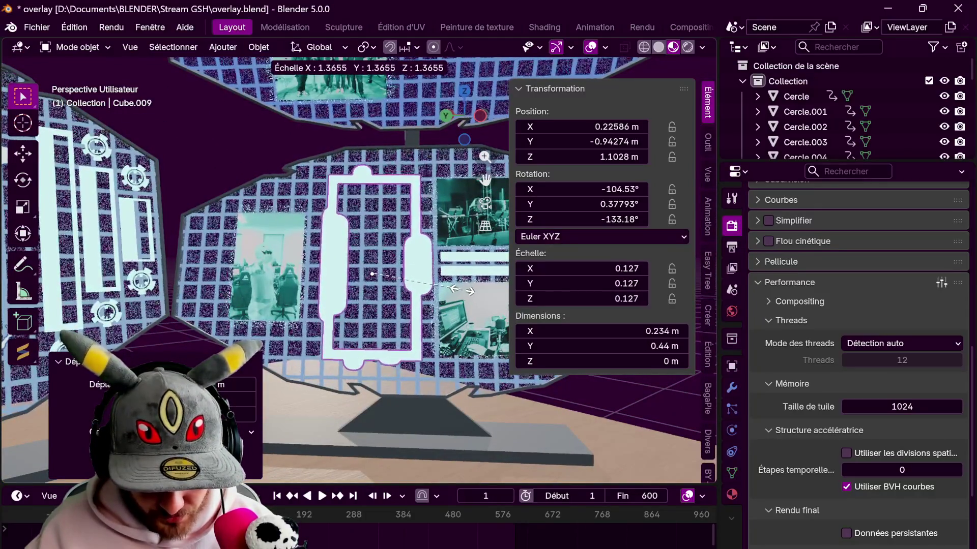
{"action": "left_click", "coordinate": [462, 294]}
{"action": "middle_click_drag", "start_coordinate": [461, 294], "coordinate": [473, 317]}
{"action": "key", "text": "g"}
{"action": "key", "text": "x"}
{"action": "key", "text": "x"}
{"action": "left_click", "coordinate": [465, 315]}
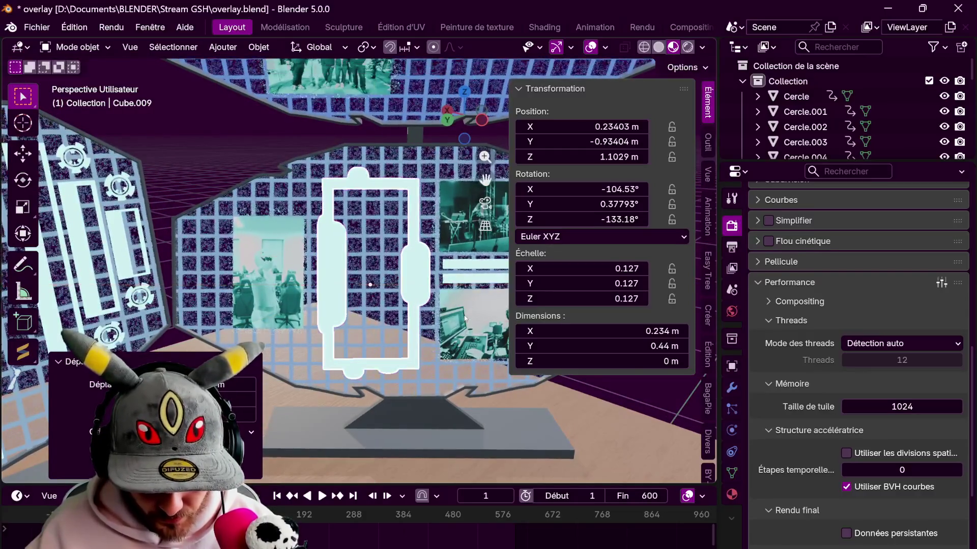
Rotate the logo around Z and push it along its local Z to sit on the panel.
{"action": "key", "text": "r"}
{"action": "key", "text": "z"}
{"action": "left_click", "coordinate": [469, 279]}
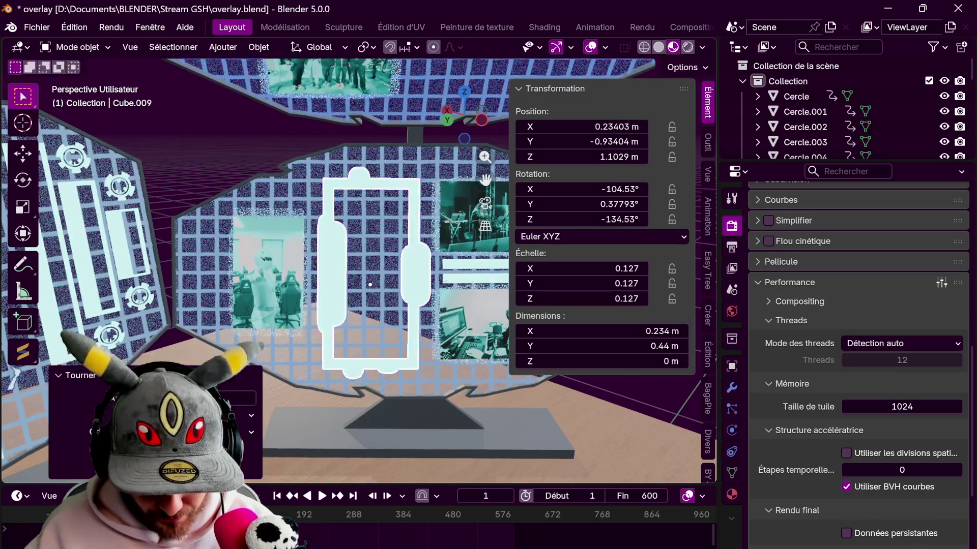
{"action": "middle_click_drag", "start_coordinate": [470, 279], "coordinate": [283, 249]}
{"action": "key", "text": "g"}
{"action": "key", "text": "z"}
{"action": "key", "text": "z"}
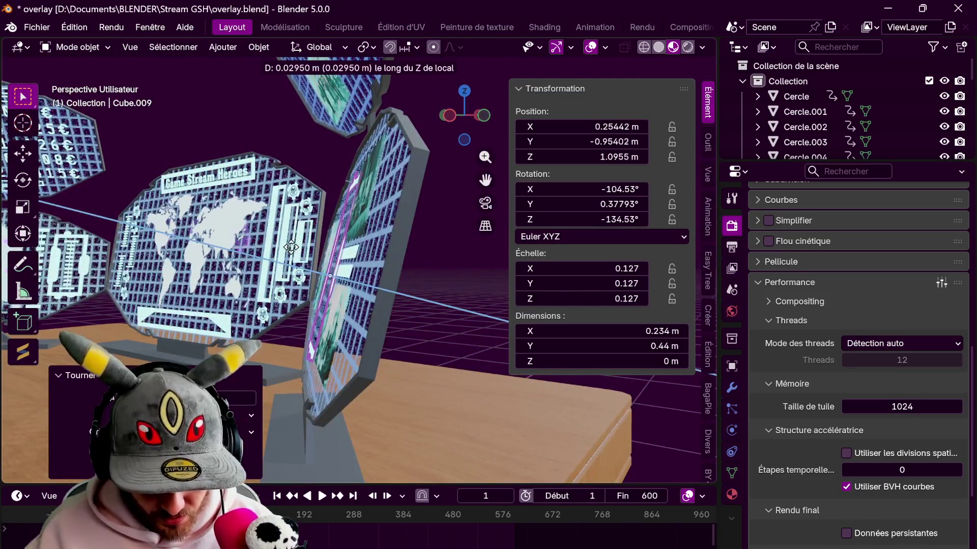
{"action": "left_click", "coordinate": [349, 251]}
{"action": "middle_click_drag", "start_coordinate": [349, 251], "coordinate": [321, 252]}
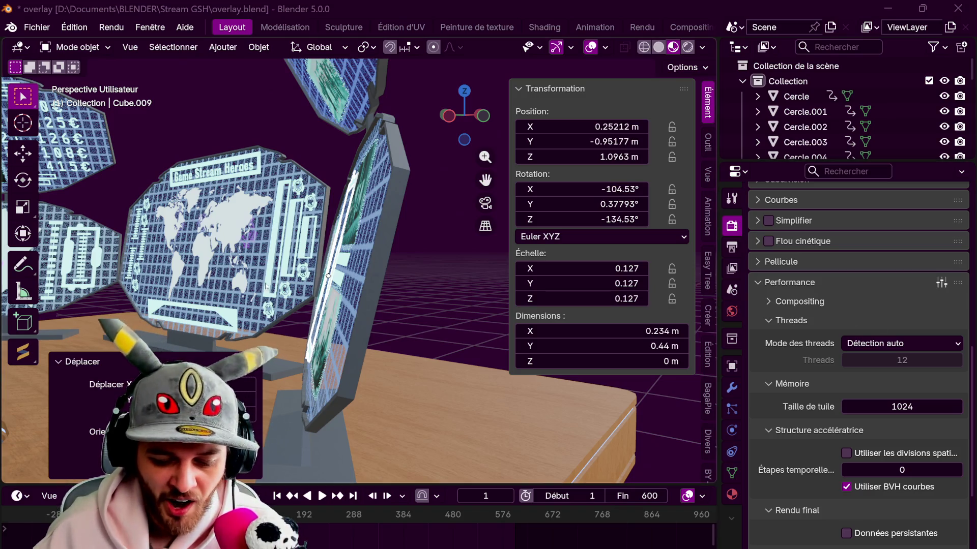
Orbit to face the logo head-on, then to a frontal view of the whole desk.
{"action": "middle_click_drag", "start_coordinate": [328, 276], "coordinate": [354, 275]}
{"action": "scroll", "coordinate": [354, 275], "scroll_direction": "up", "scroll_amount": 3}
{"action": "scroll", "coordinate": [355, 275], "scroll_direction": "down", "scroll_amount": 3}
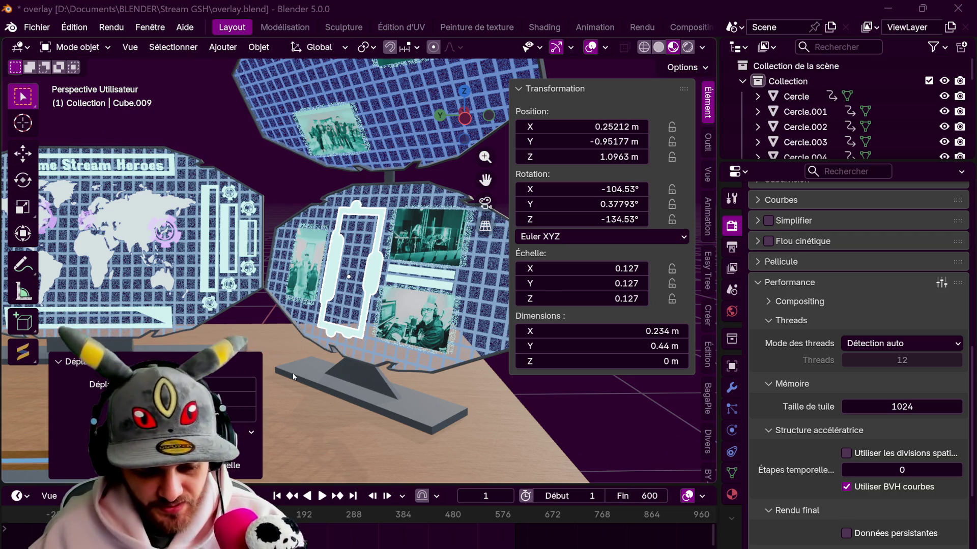
{"action": "scroll", "coordinate": [295, 356], "scroll_direction": "down", "scroll_amount": 5}
{"action": "mouse_move", "coordinate": [260, 320]}
{"action": "middle_mouse_down"}
{"action": "mouse_move", "coordinate": [302, 308]}
{"action": "mouse_move", "coordinate": [335, 325]}
{"action": "middle_mouse_up"}
{"action": "scroll", "coordinate": [303, 308], "scroll_direction": "up", "scroll_amount": 3}
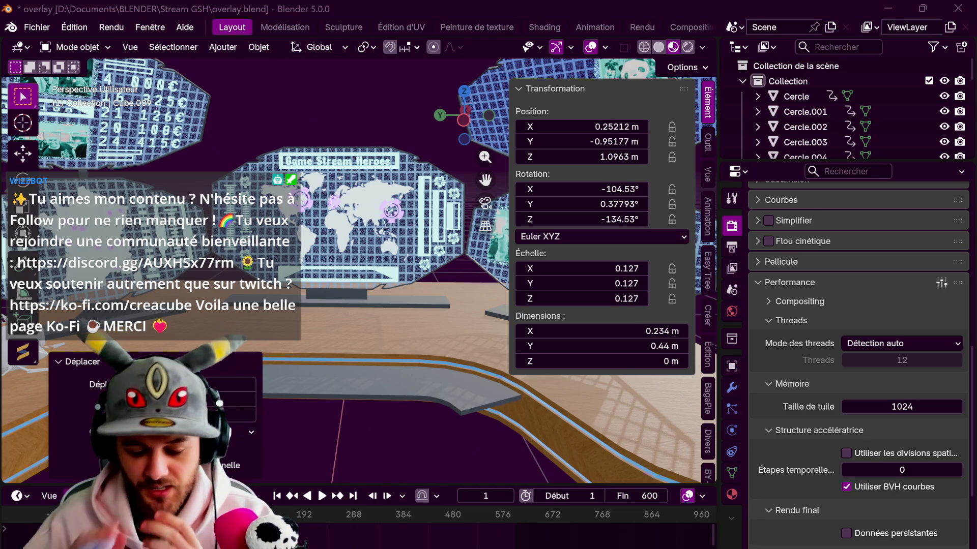
{"action": "key", "text": "alt+Tab"}
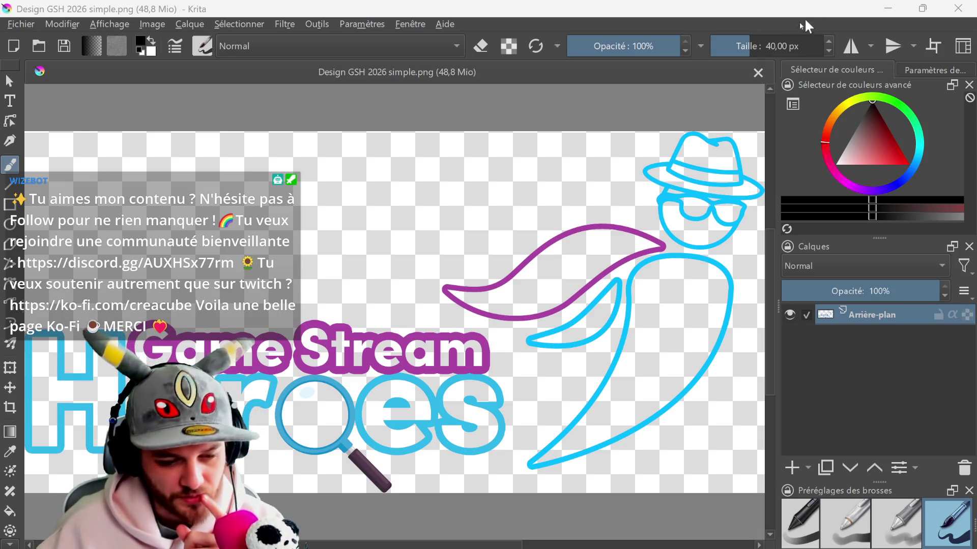
{"action": "left_click", "coordinate": [22, 24]}
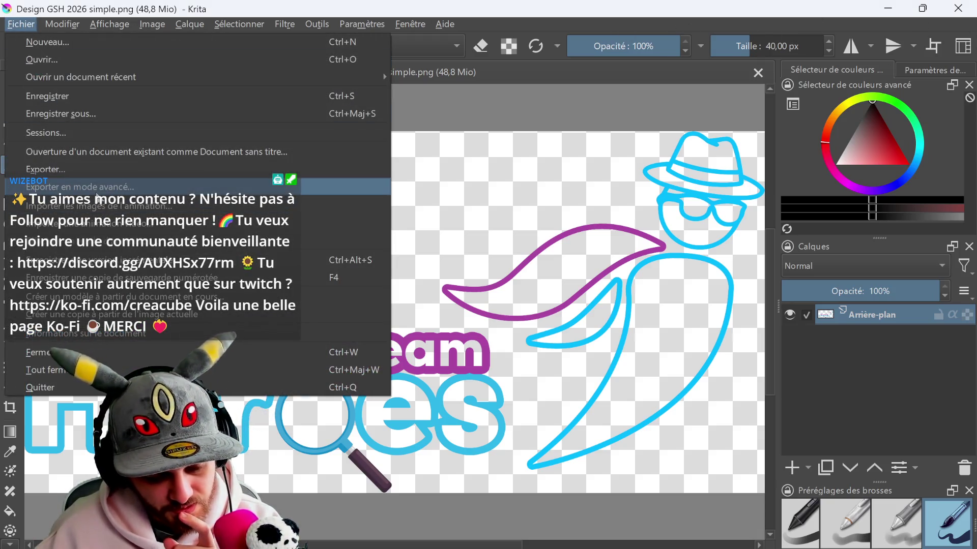
{"action": "key", "text": "Escape"}
{"action": "left_click", "coordinate": [458, 467]}
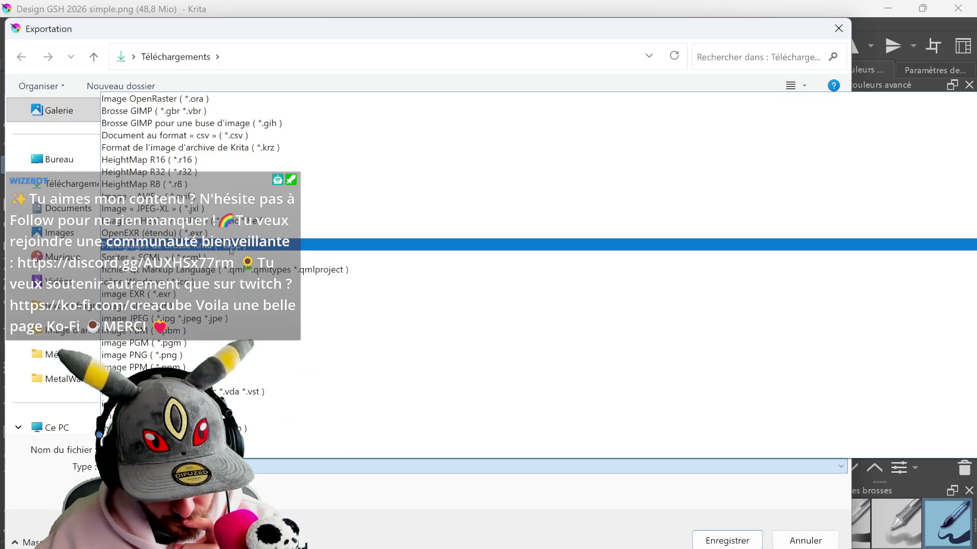
{"action": "left_click", "coordinate": [358, 34]}
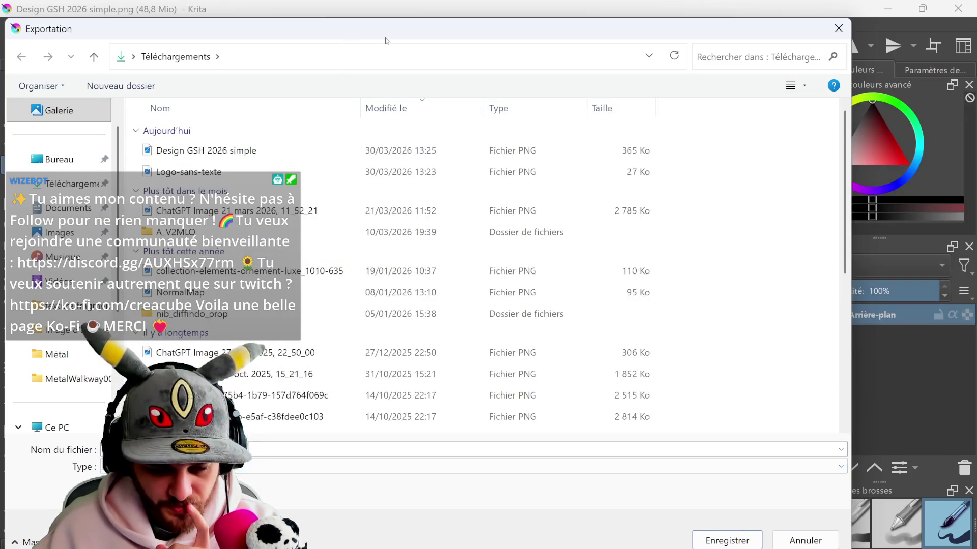
{"action": "left_click", "coordinate": [839, 29]}
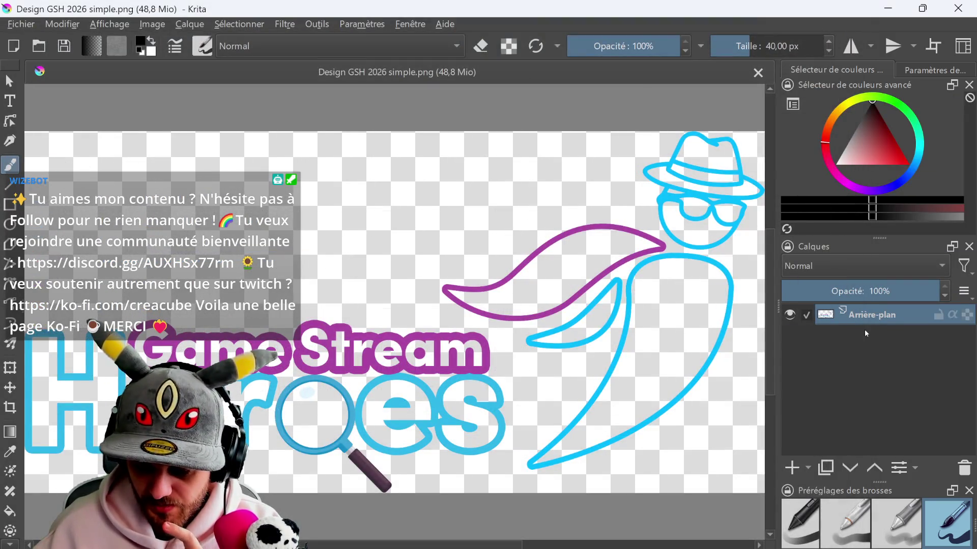
Add a new layer below Arrière-plan and bucket-fill it black.
{"action": "left_click", "coordinate": [791, 469]}
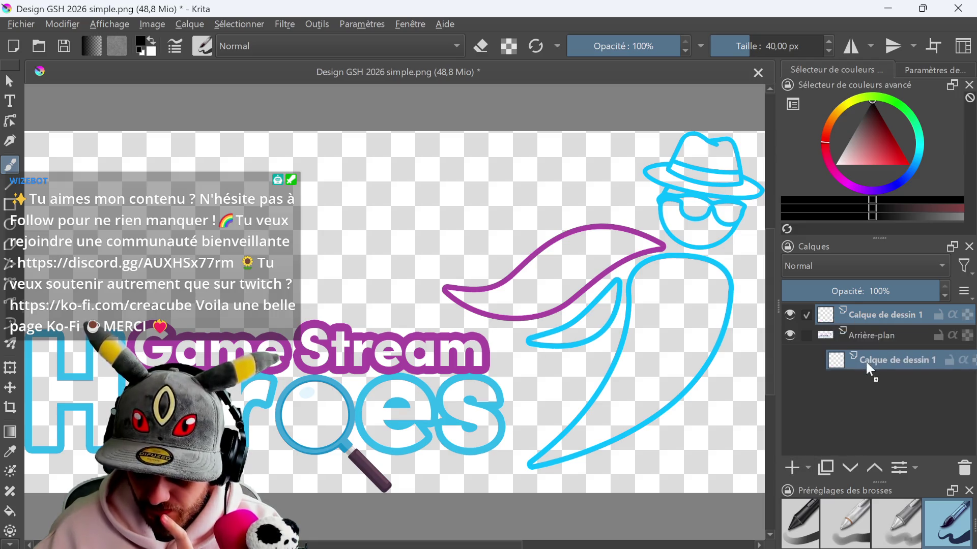
{"action": "left_click_drag", "start_coordinate": [878, 315], "coordinate": [868, 358]}
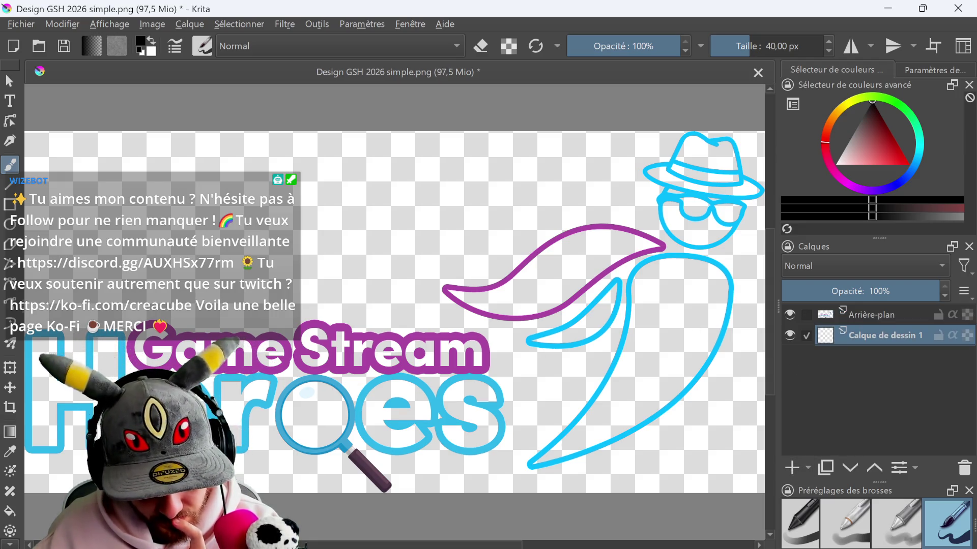
{"action": "left_click", "coordinate": [11, 511]}
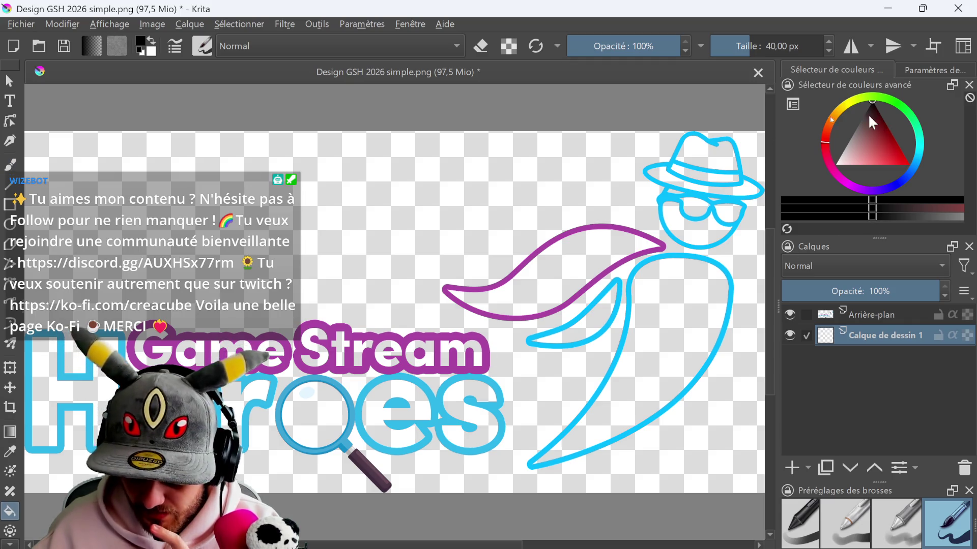
{"action": "left_click", "coordinate": [375, 191]}
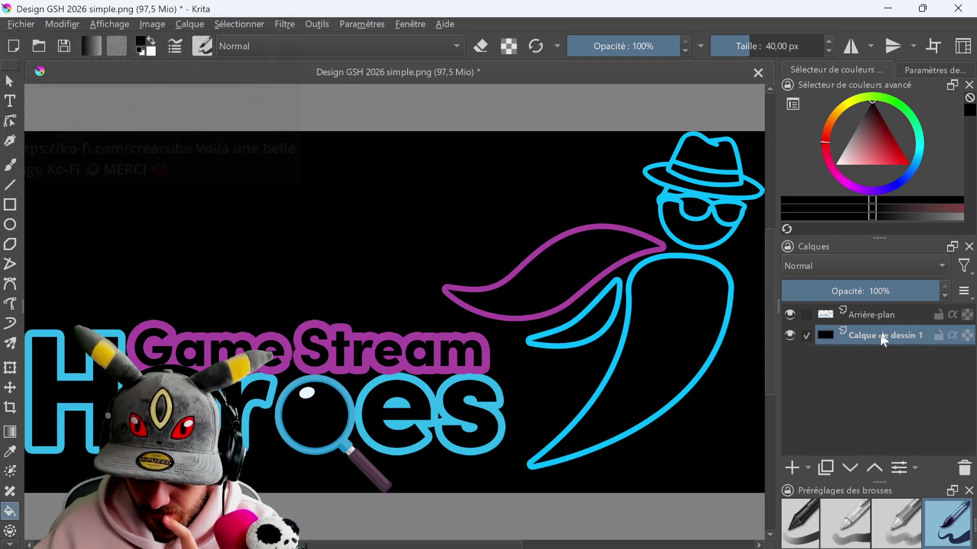
Apply the ASC-CDL filter to Arrière-plan to turn the design's outlines white.
{"action": "left_click", "coordinate": [876, 314]}
{"action": "left_click", "coordinate": [283, 24]}
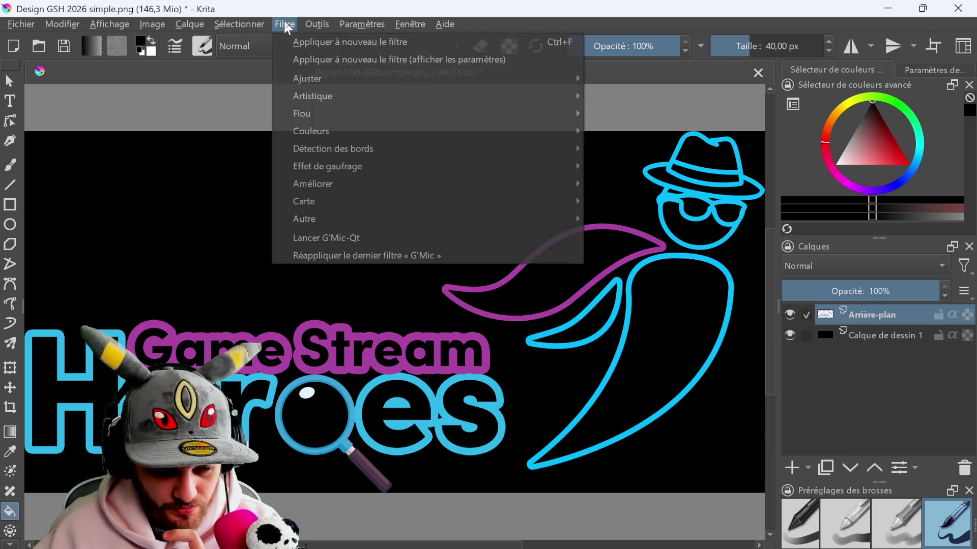
{"action": "mouse_move", "coordinate": [308, 78]}
{"action": "left_click", "coordinate": [632, 79]}
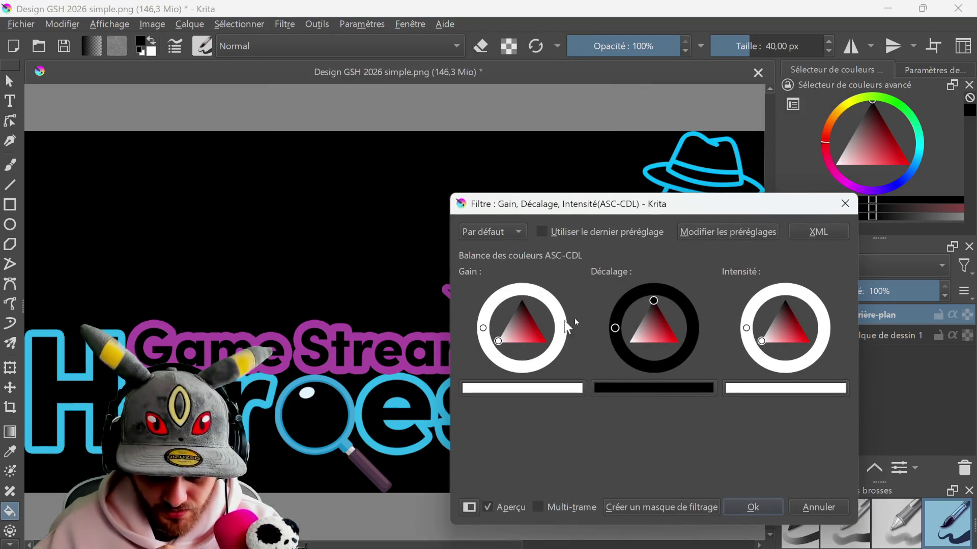
{"action": "left_click", "coordinate": [744, 508]}
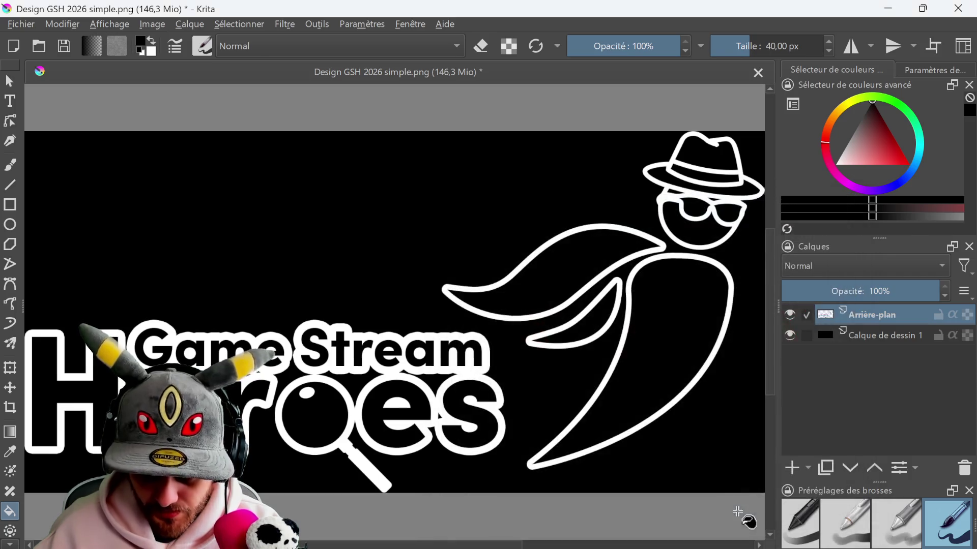
Export the recoloured design as PNG and close the document without saving.
{"action": "left_click", "coordinate": [21, 24]}
{"action": "left_click", "coordinate": [103, 187]}
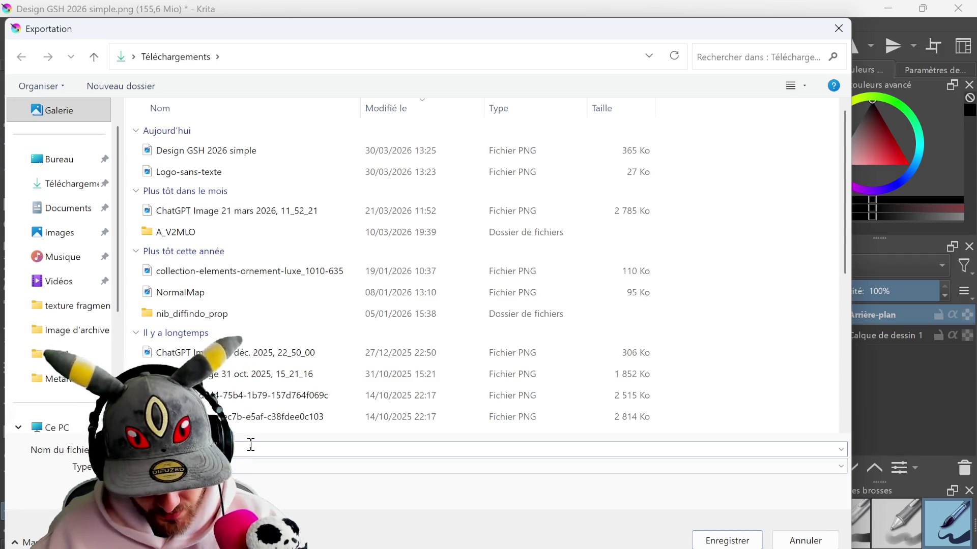
{"action": "key", "text": "Return"}
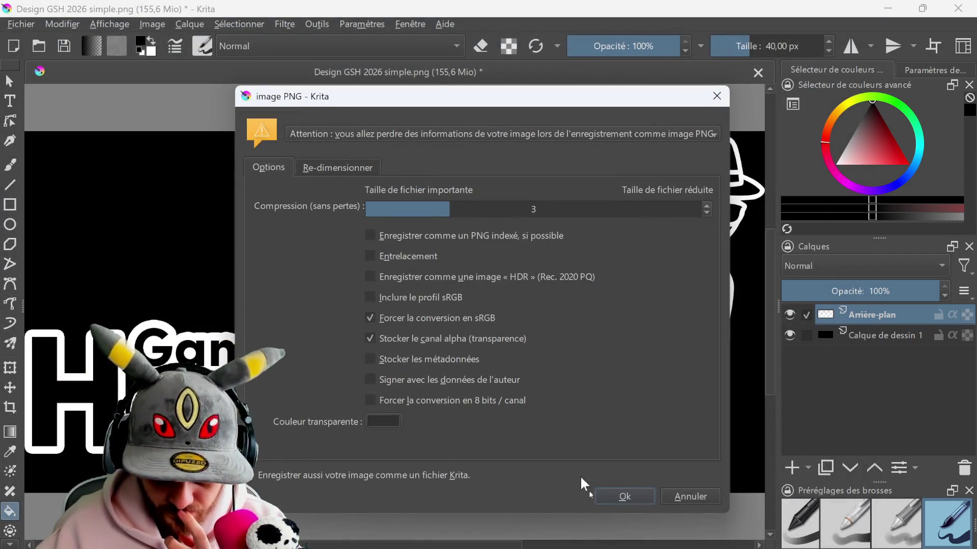
{"action": "left_click", "coordinate": [601, 497]}
{"action": "key", "text": "ctrl+w"}
{"action": "left_click", "coordinate": [523, 328]}
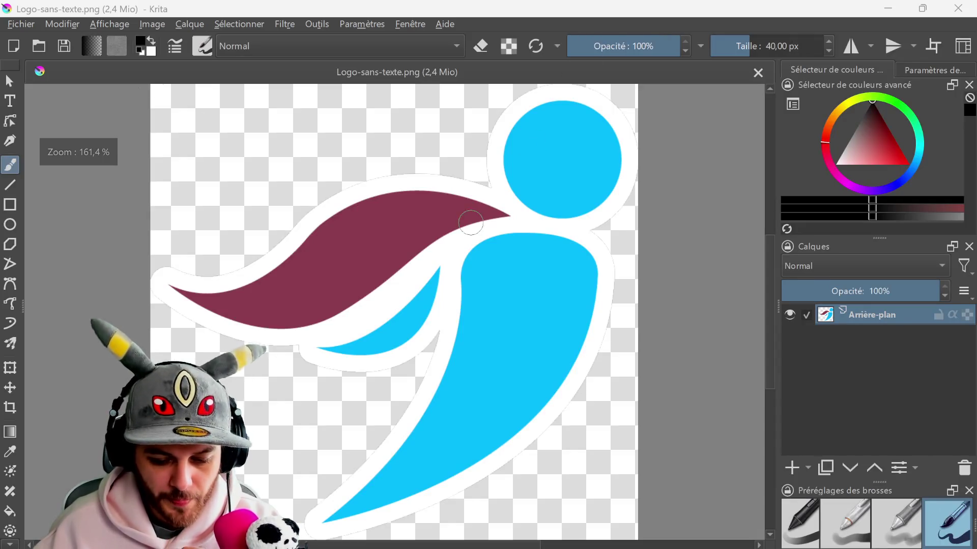
Add a new layer below Arrière-plan and fill it black behind the logo.
{"action": "key", "text": "Insert"}
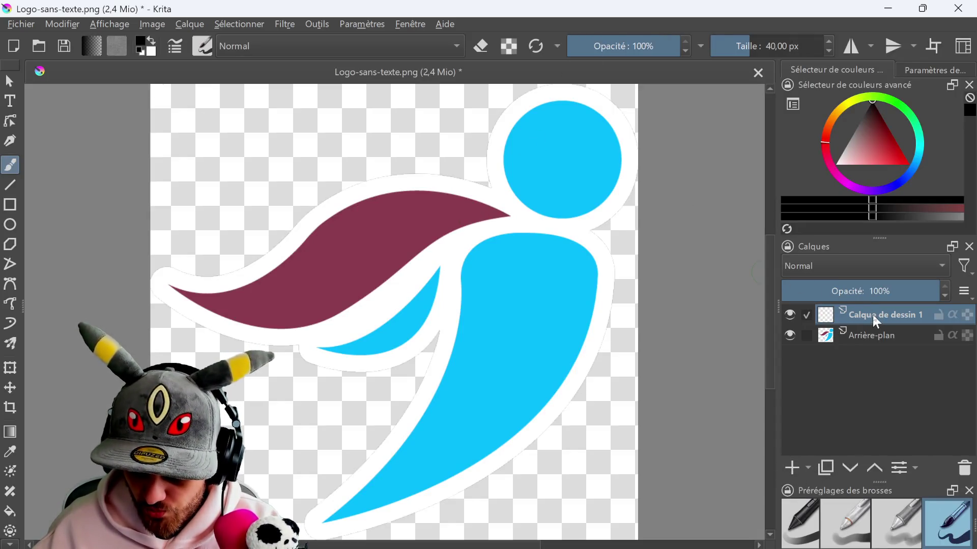
{"action": "left_click_drag", "start_coordinate": [874, 322], "coordinate": [875, 341]}
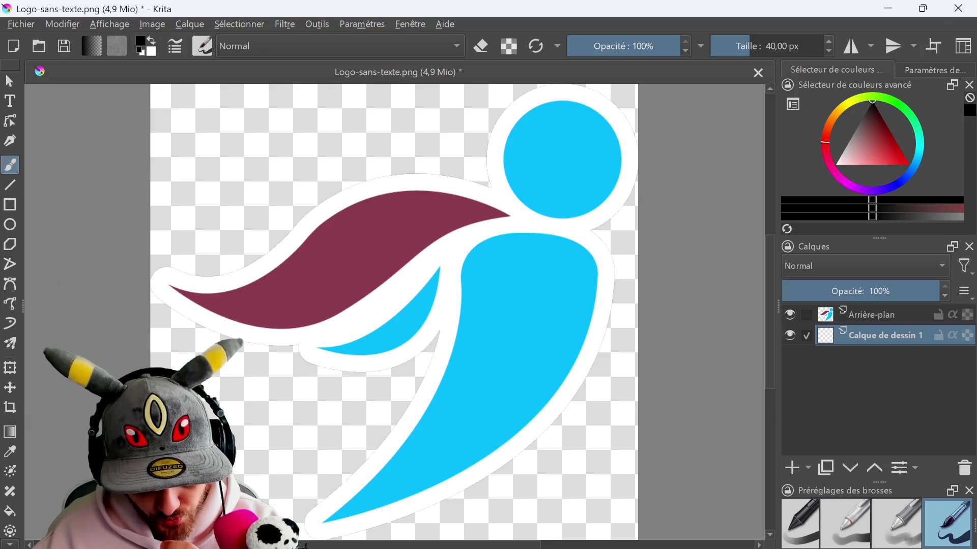
{"action": "left_click", "coordinate": [10, 511]}
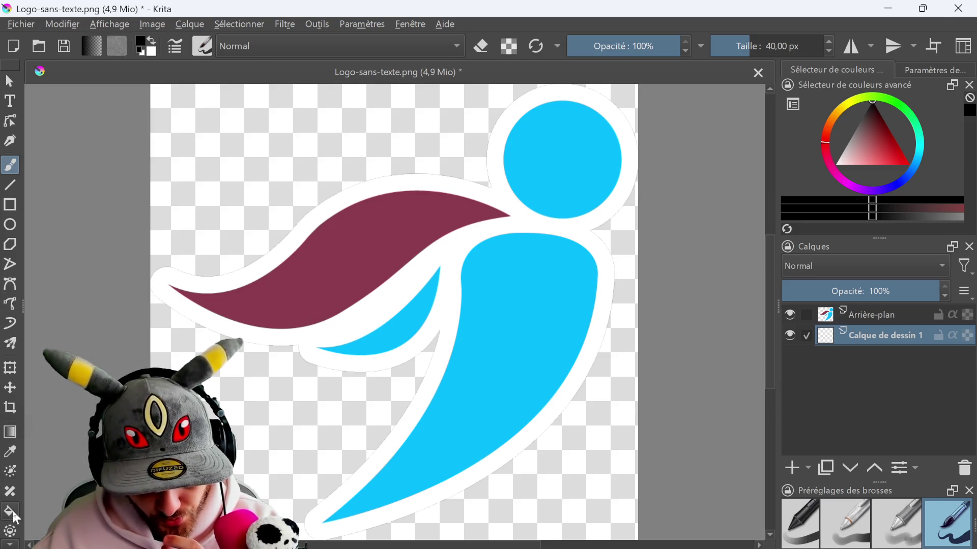
{"action": "left_click", "coordinate": [296, 450]}
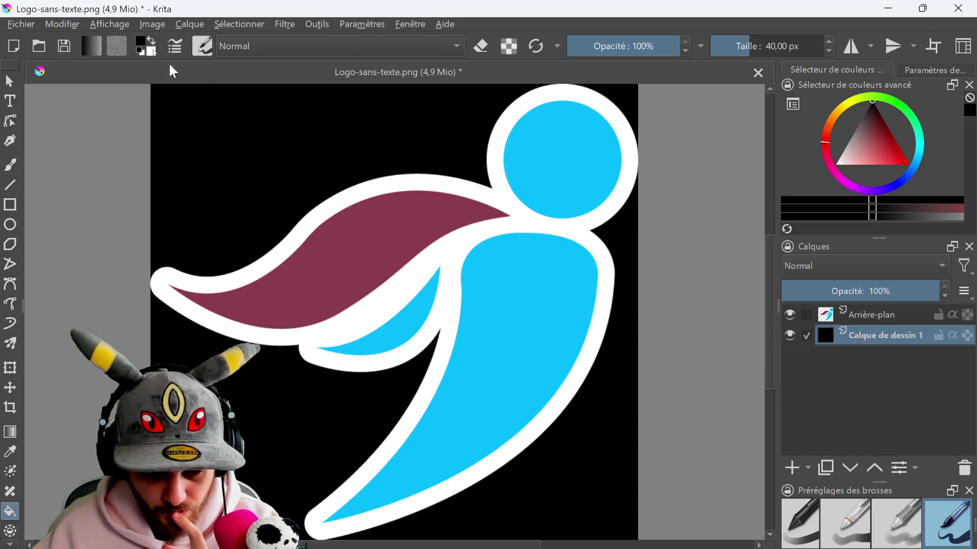
Apply ASC-CDL with a white offset to the logo layer, making it a white silhouette.
{"action": "left_click", "coordinate": [864, 320]}
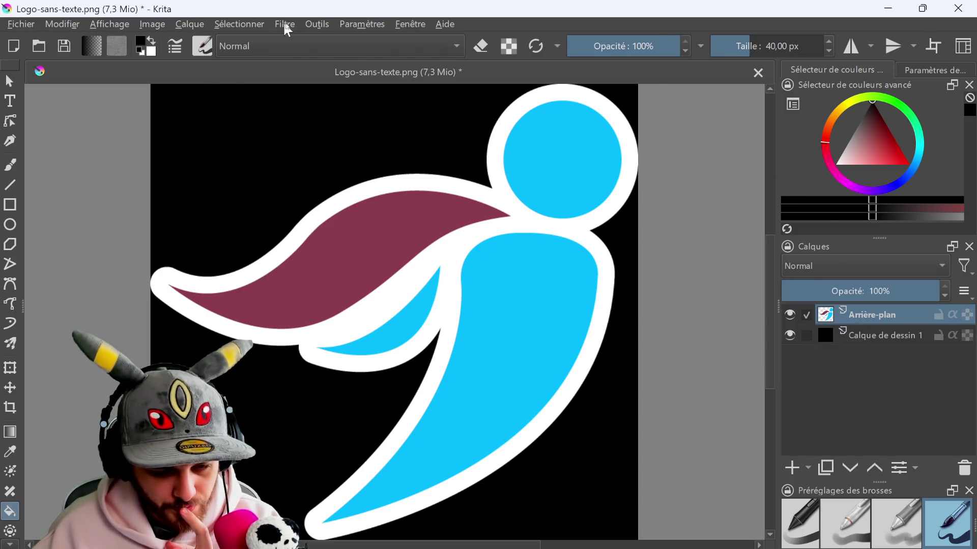
{"action": "left_click", "coordinate": [284, 29]}
{"action": "left_click", "coordinate": [708, 79]}
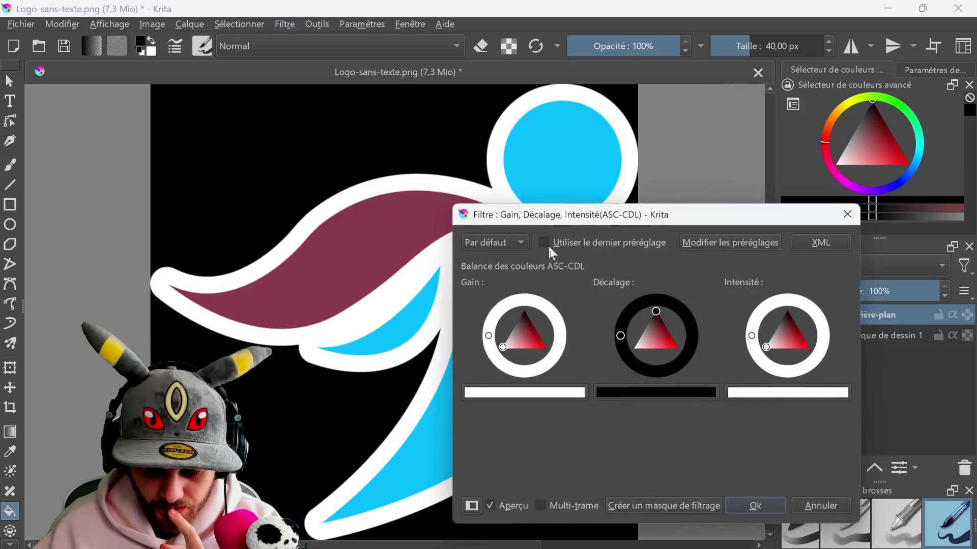
{"action": "left_click_drag", "start_coordinate": [651, 330], "coordinate": [634, 347]}
{"action": "left_click", "coordinate": [755, 505]}
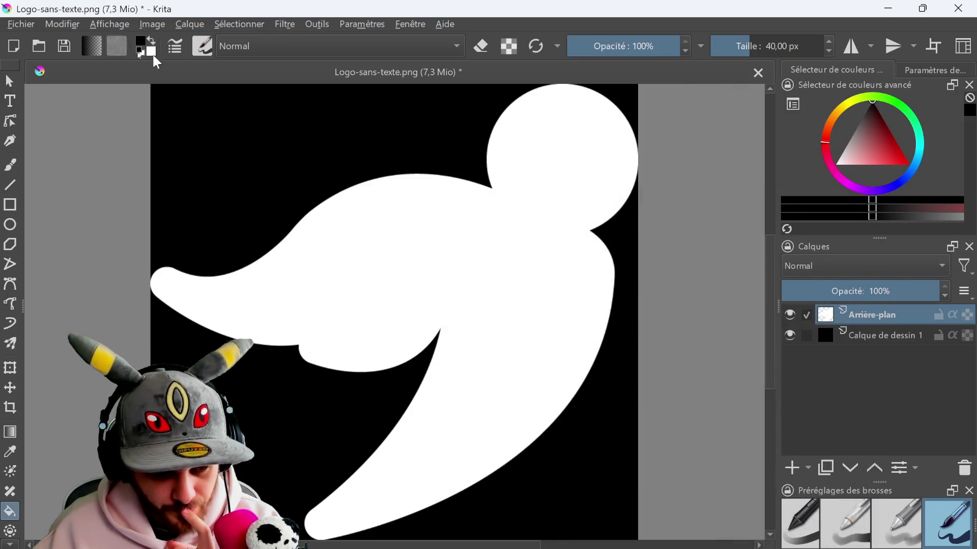
Export the white-on-black logo image and close Krita.
{"action": "left_click", "coordinate": [19, 23]}
{"action": "left_click", "coordinate": [99, 184]}
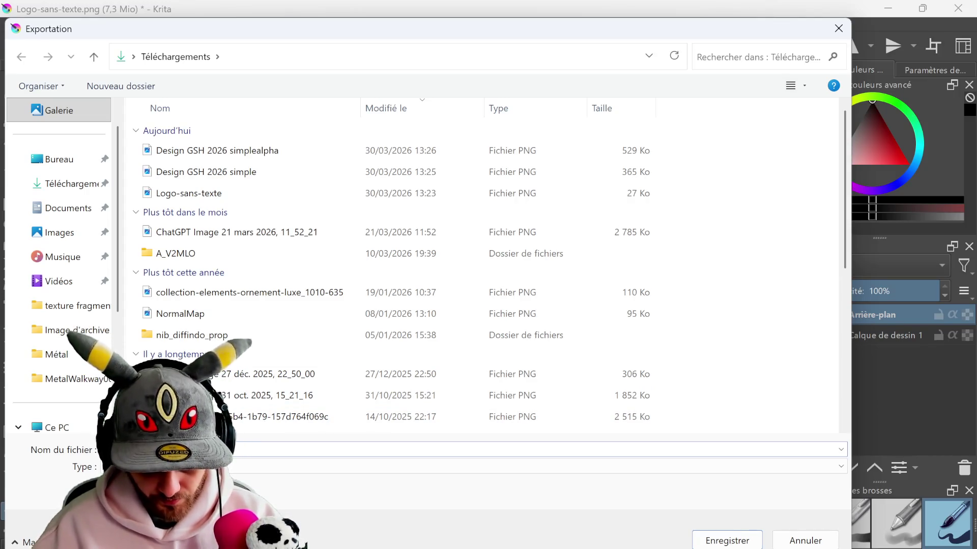
{"action": "key", "text": "Return"}
{"action": "key", "text": "Return"}
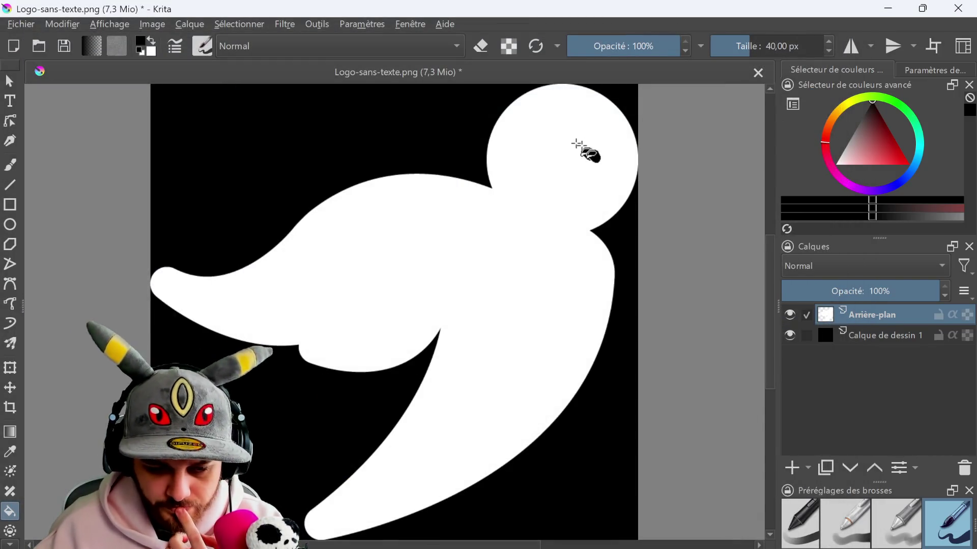
{"action": "left_click", "coordinate": [958, 8]}
{"action": "left_click", "coordinate": [491, 328]}
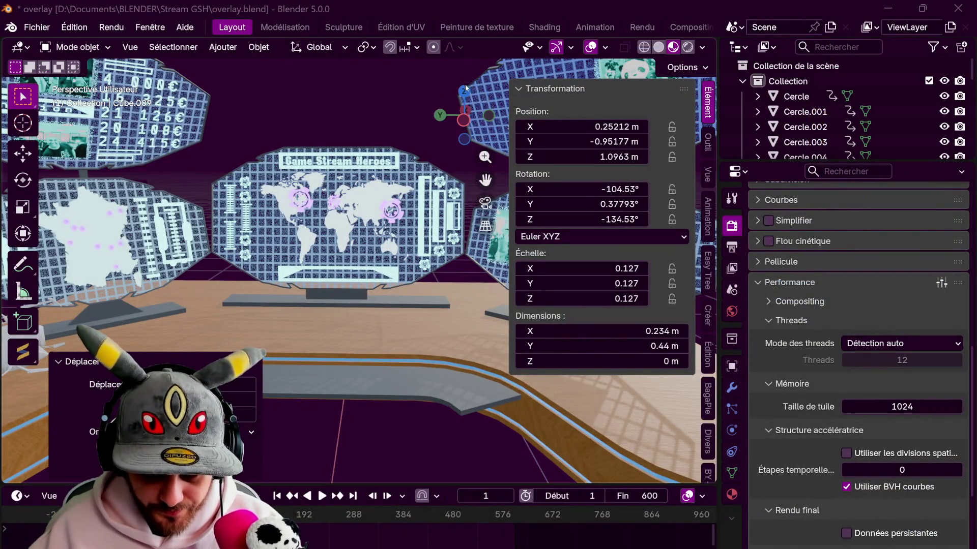
From top view, add a plane and move and stretch it along X to the right of the desk.
{"action": "key", "text": "KP_7"}
{"action": "scroll", "coordinate": [377, 239], "scroll_direction": "down", "scroll_amount": 3}
{"action": "scroll", "coordinate": [289, 206], "scroll_direction": "down", "scroll_amount": 2}
{"action": "scroll", "coordinate": [290, 206], "scroll_direction": "down", "scroll_amount": 1}
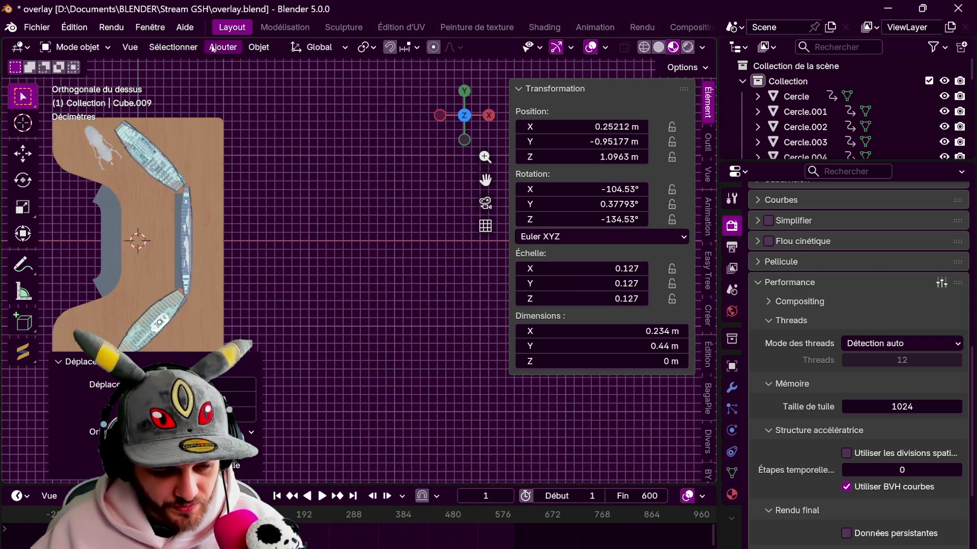
{"action": "left_click", "coordinate": [222, 47]}
{"action": "left_click", "coordinate": [359, 65]}
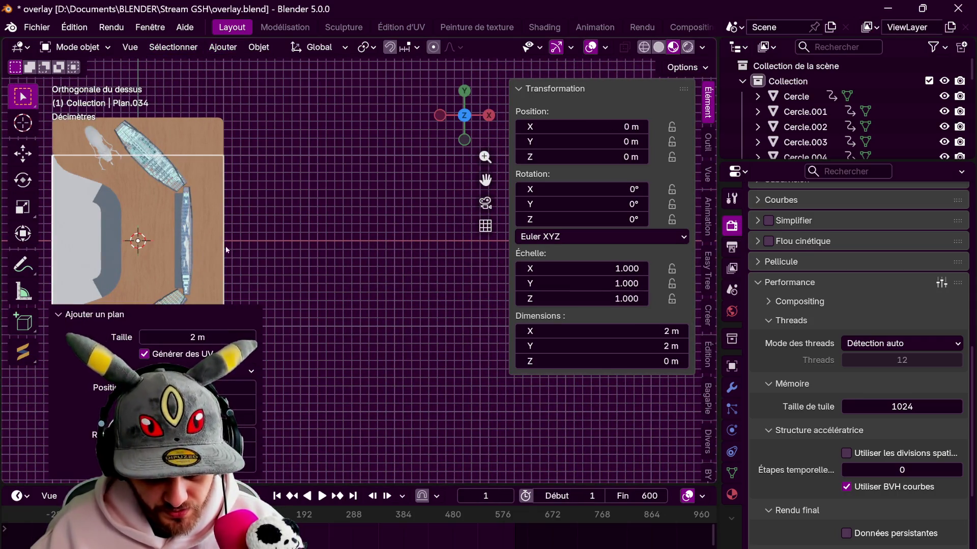
{"action": "key", "text": "g"}
{"action": "key", "text": "x"}
{"action": "left_click", "coordinate": [460, 250]}
{"action": "key", "text": "s"}
{"action": "key", "text": "x"}
{"action": "left_click", "coordinate": [379, 295]}
{"action": "scroll", "coordinate": [379, 295], "scroll_direction": "up", "scroll_amount": 1}
{"action": "scroll", "coordinate": [283, 278], "scroll_direction": "down", "scroll_amount": 2}
Place the plane at X 4.0381 m and set its final 5.11 × 2 m width.
{"action": "key", "text": "g"}
{"action": "key", "text": "x"}
{"action": "left_click", "coordinate": [348, 288]}
{"action": "key", "text": "s"}
{"action": "key", "text": "x"}
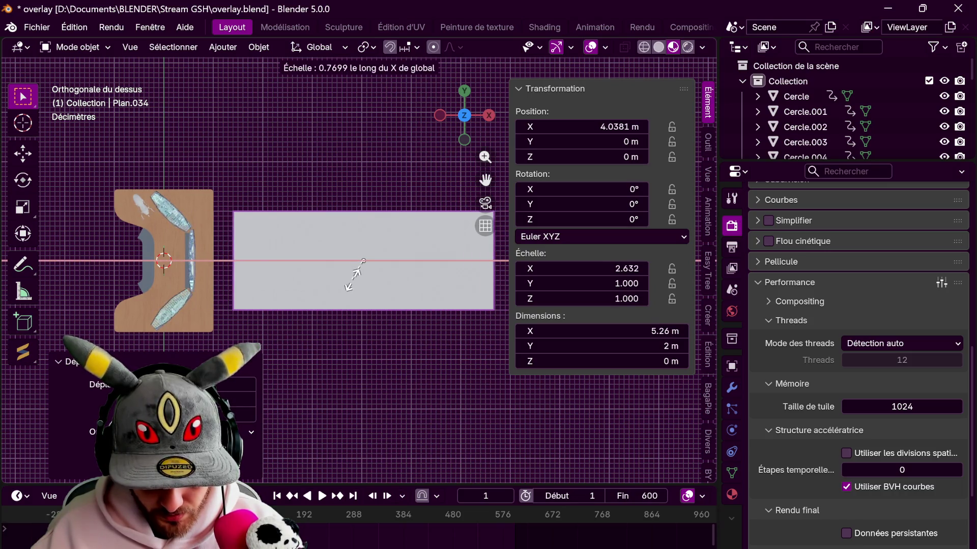
{"action": "left_click", "coordinate": [351, 276]}
Give the plane a new material named image8.
{"action": "left_click", "coordinate": [732, 495]}
{"action": "left_click", "coordinate": [870, 286]}
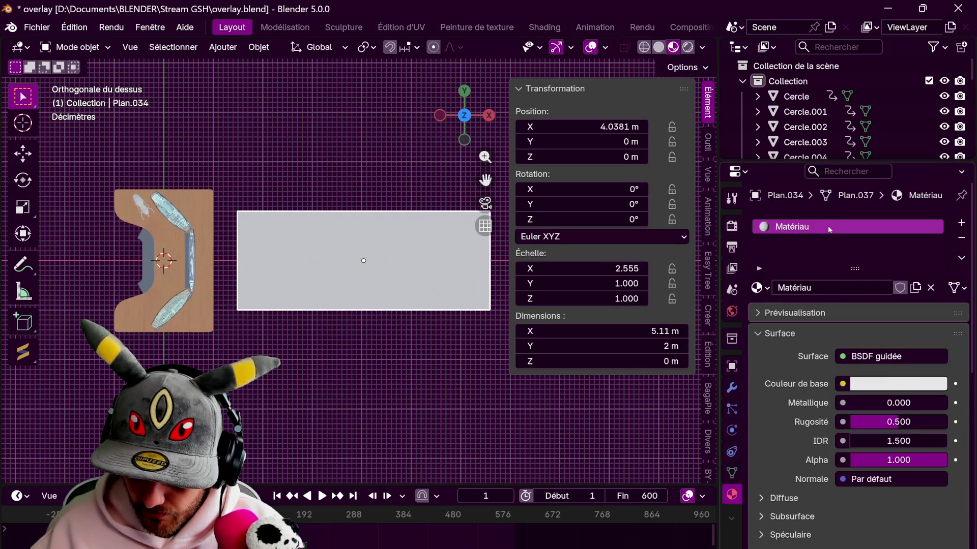
{"action": "type", "text": "image8"}
{"action": "key", "text": "Return"}
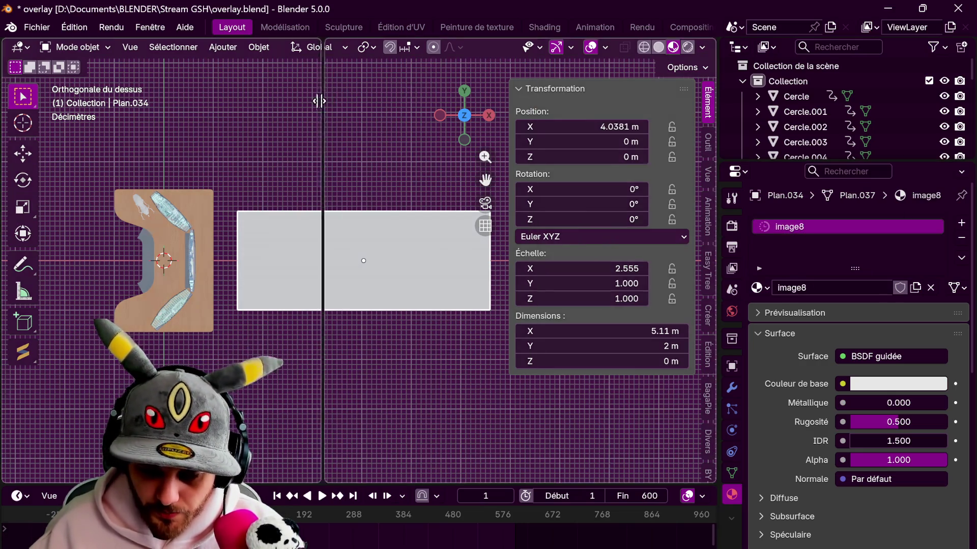
{"action": "left_click", "coordinate": [321, 100]}
{"action": "left_click", "coordinate": [333, 47]}
In a Shader Editor, use Design GSH 2026 simple.png as the material's base colour.
{"action": "left_click", "coordinate": [382, 172]}
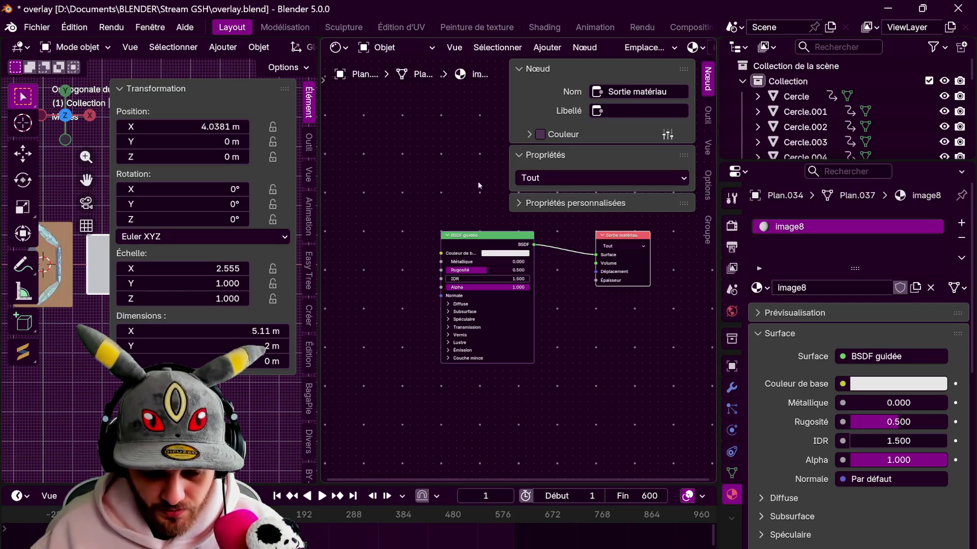
{"action": "key", "text": "n"}
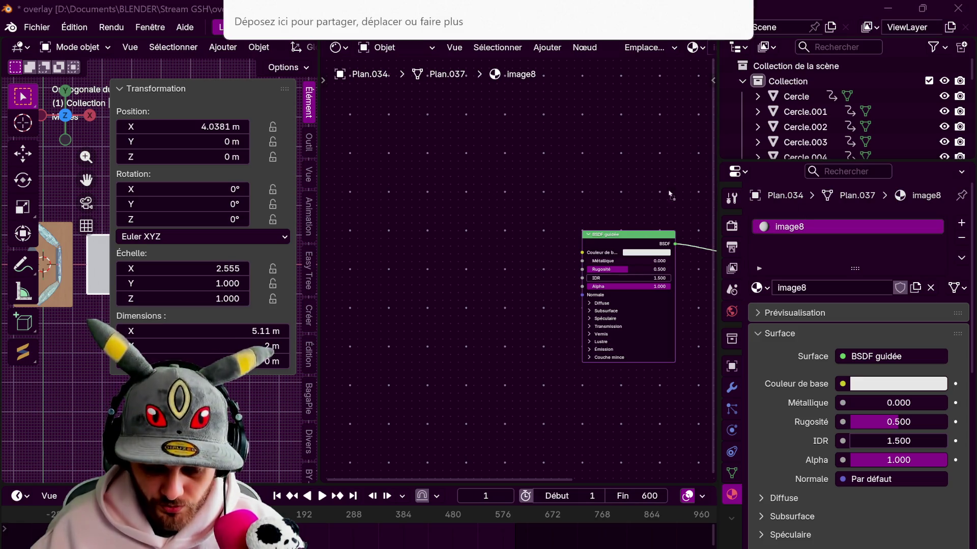
{"action": "left_click_drag", "start_coordinate": [488, 23], "coordinate": [428, 191]}
{"action": "mouse_move", "coordinate": [488, 196]}
{"action": "left_mouse_down"}
{"action": "mouse_move", "coordinate": [584, 253]}
{"action": "mouse_move", "coordinate": [774, 215]}
{"action": "left_mouse_up"}
Add Design GSH 2026 simplealpha.png as Non-Color and wire it to the shader's Alpha.
{"action": "mouse_move", "coordinate": [418, 361]}
{"action": "left_mouse_down"}
{"action": "mouse_move", "coordinate": [483, 389]}
{"action": "mouse_move", "coordinate": [448, 373]}
{"action": "left_mouse_up"}
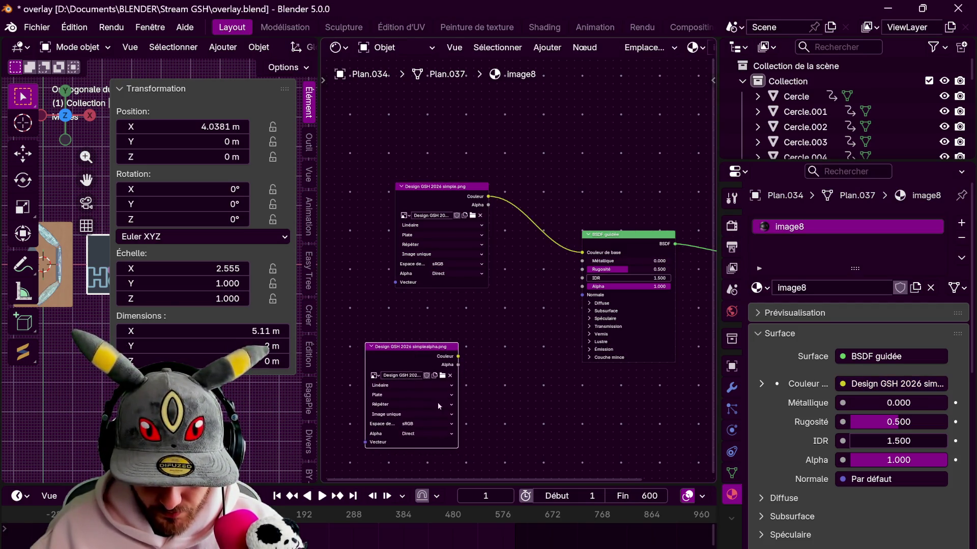
{"action": "left_click", "coordinate": [432, 424]}
{"action": "left_click", "coordinate": [514, 474]}
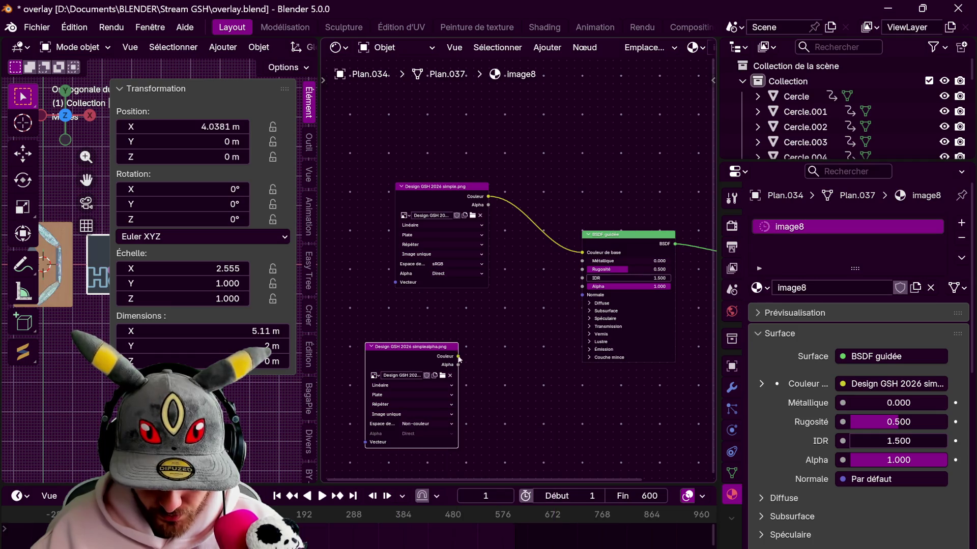
{"action": "left_click_drag", "start_coordinate": [582, 287], "coordinate": [583, 286]}
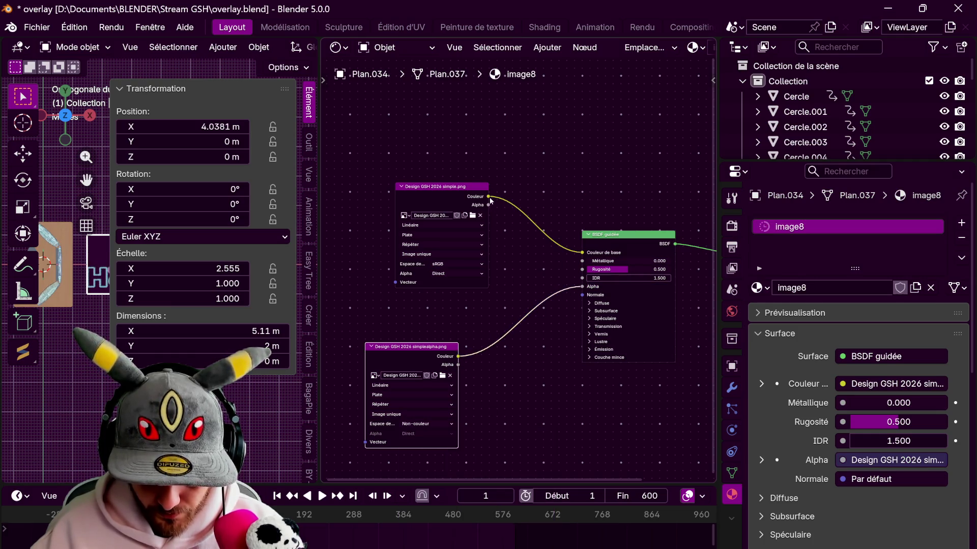
Feed the banner image into Emission colour at strength 2 and restore the full viewport.
{"action": "left_click", "coordinate": [600, 350]}
{"action": "left_click_drag", "start_coordinate": [487, 197], "coordinate": [561, 316]}
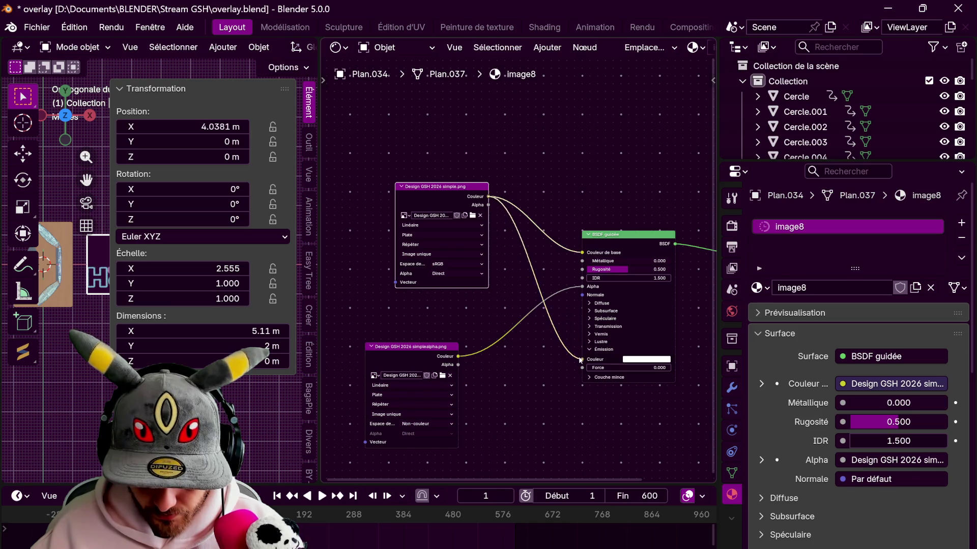
{"action": "left_click_drag", "start_coordinate": [581, 360], "coordinate": [581, 359]}
{"action": "type", "text": "2"}
{"action": "key", "text": "Return"}
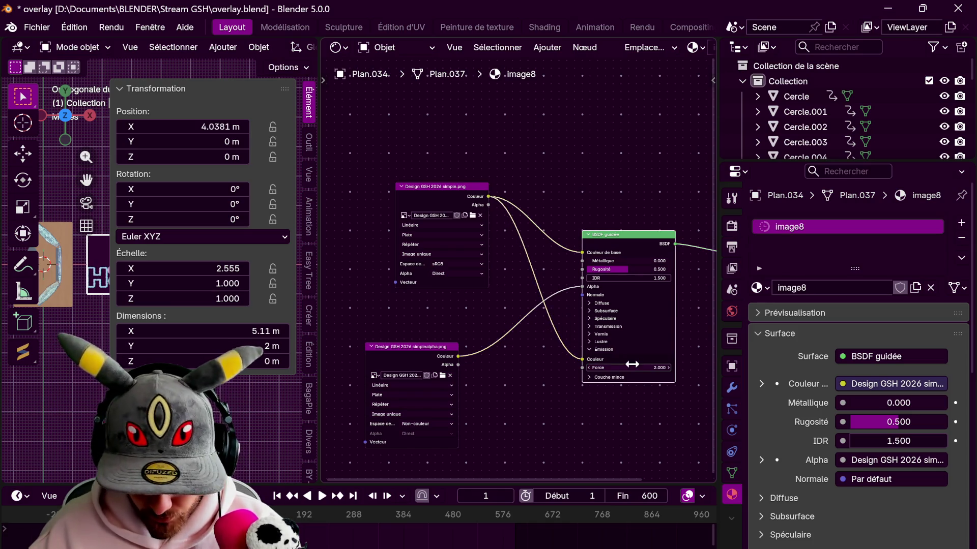
{"action": "left_click_drag", "start_coordinate": [327, 65], "coordinate": [385, 302]}
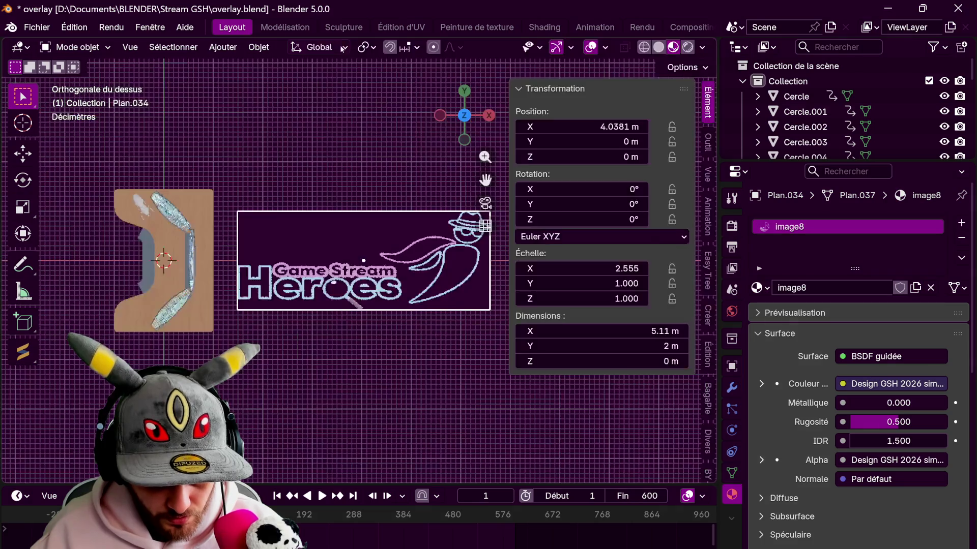
Narrow the banner along X, move it beside the desk and scale it down evenly.
{"action": "key", "text": "s"}
{"action": "key", "text": "x"}
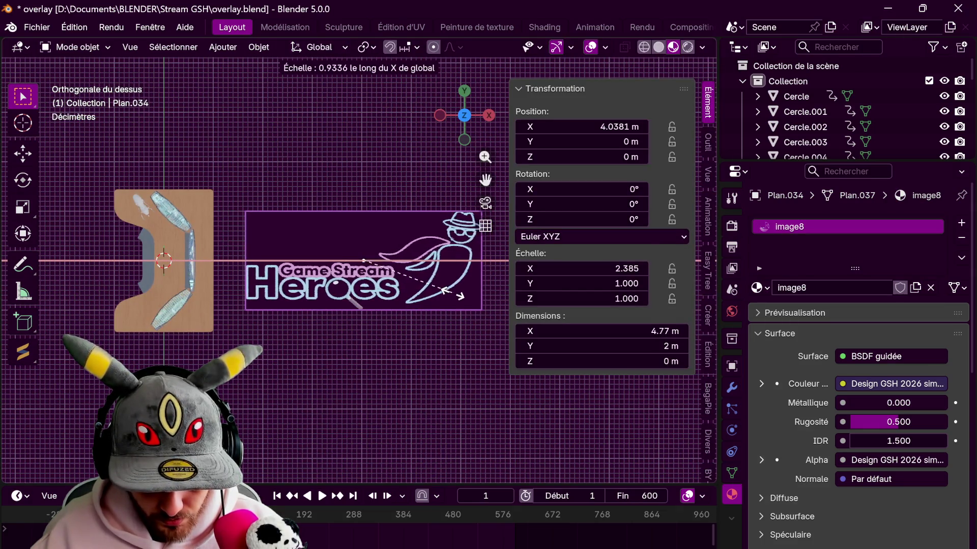
{"action": "left_click", "coordinate": [443, 291]}
{"action": "key", "text": "g"}
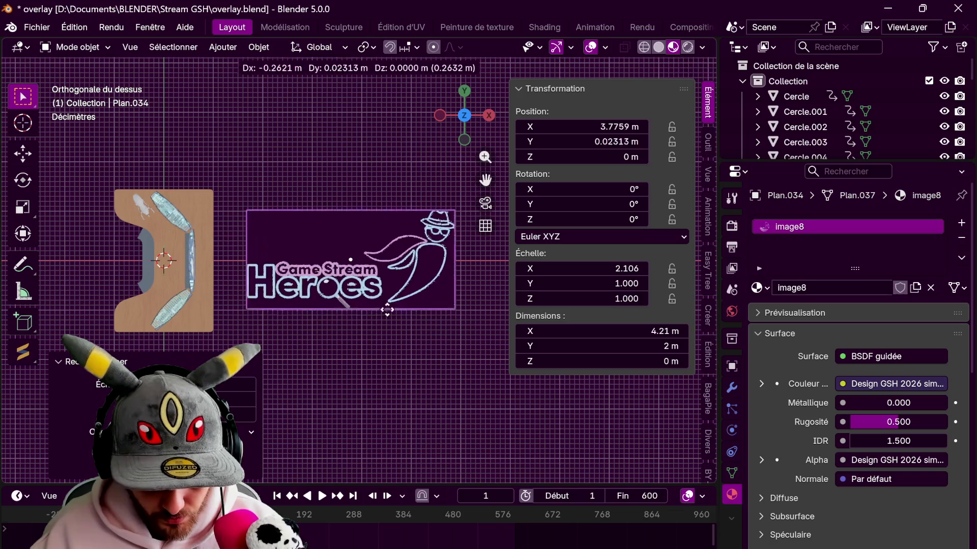
{"action": "left_click", "coordinate": [359, 279]}
{"action": "key", "text": "s"}
{"action": "left_click", "coordinate": [183, 275]}
Raise the banner along Z in two moves up to Z 1.6623.
{"action": "middle_click_drag", "start_coordinate": [183, 275], "coordinate": [398, 253]}
{"action": "key", "text": "g"}
{"action": "key", "text": "z"}
{"action": "left_click", "coordinate": [435, 197]}
{"action": "middle_click_drag", "start_coordinate": [435, 193], "coordinate": [398, 252]}
{"action": "scroll", "coordinate": [397, 252], "scroll_direction": "up", "scroll_amount": 5}
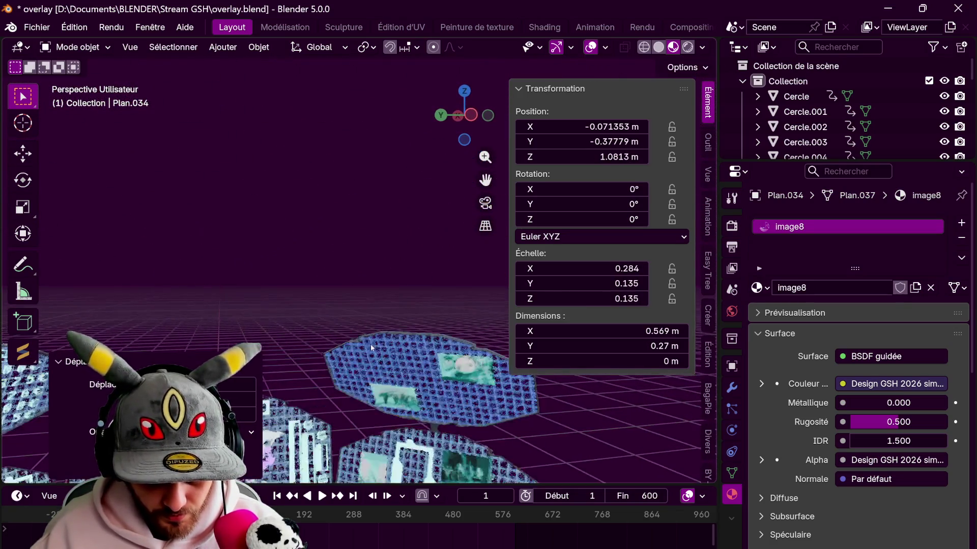
{"action": "scroll", "coordinate": [374, 286], "scroll_direction": "down", "scroll_amount": 3}
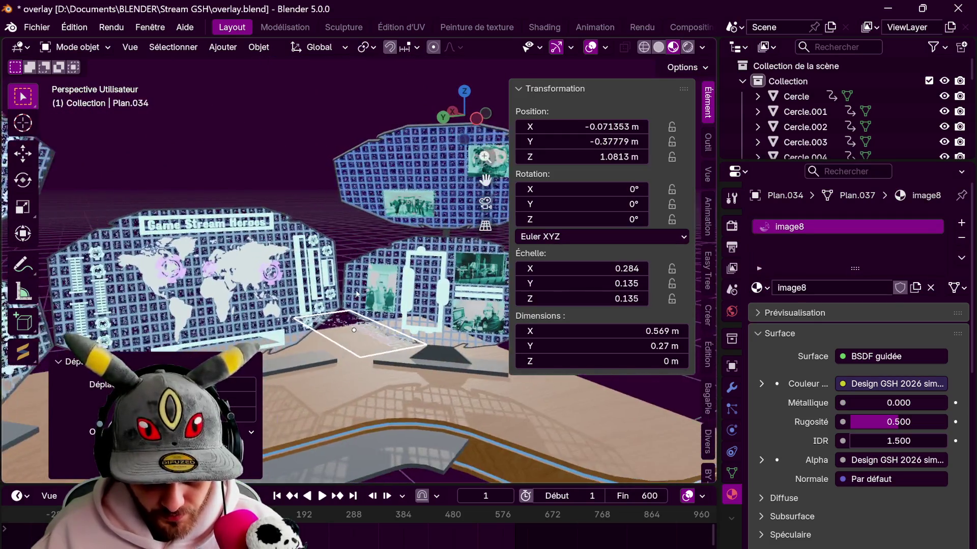
{"action": "middle_click_drag", "start_coordinate": [373, 286], "coordinate": [424, 339]}
{"action": "key", "text": "g"}
{"action": "key", "text": "z"}
{"action": "left_click", "coordinate": [412, 252]}
{"action": "middle_click_drag", "start_coordinate": [412, 252], "coordinate": [346, 258]}
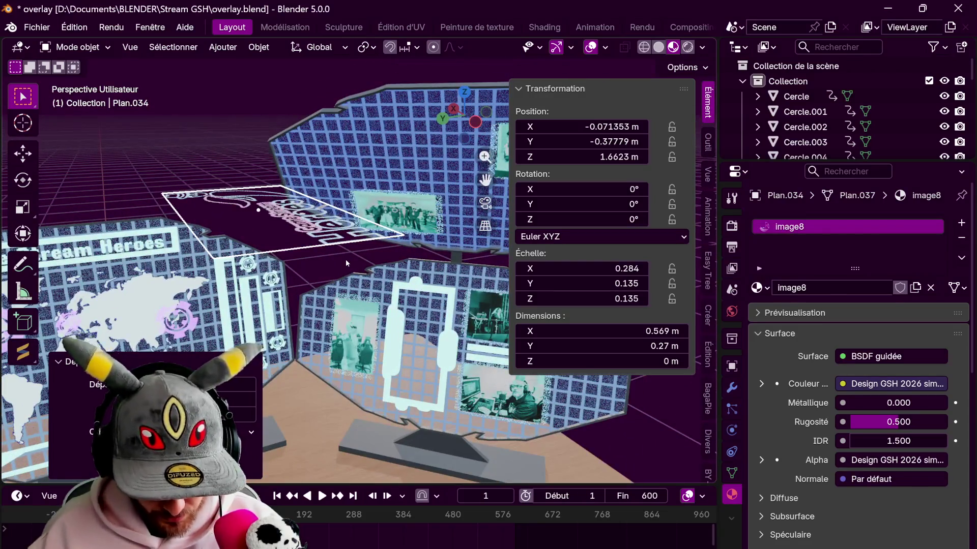
Rotate the banner 90° around X to stand it upright, then 90° around Z.
{"action": "key", "text": "r"}
{"action": "key", "text": "x"}
{"action": "key", "text": "9"}
{"action": "key", "text": "0"}
{"action": "key", "text": "Return"}
{"action": "key", "text": "r"}
{"action": "key", "text": "z"}
{"action": "key", "text": "9"}
{"action": "key", "text": "0"}
{"action": "key", "text": "Return"}
{"action": "type", "text": "rz"}
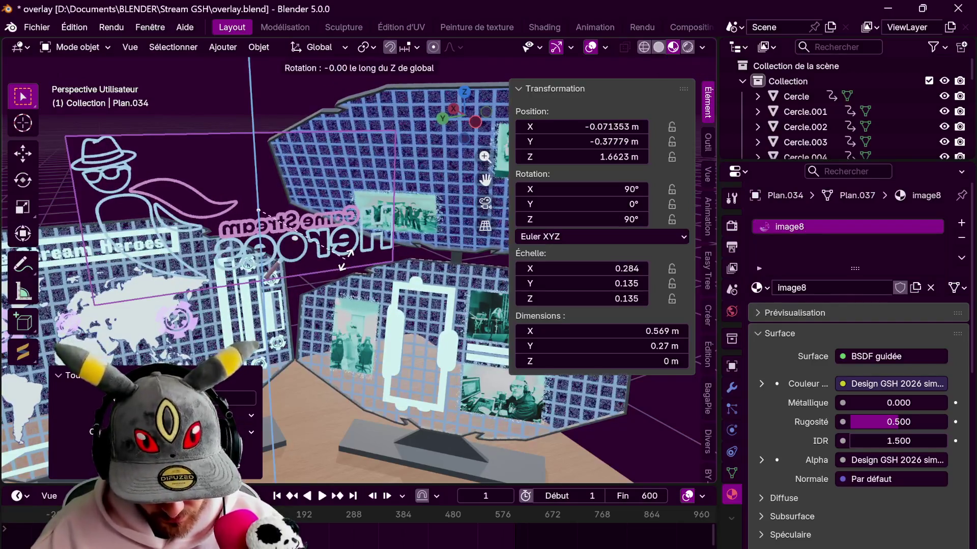
{"action": "type", "text": "180"}
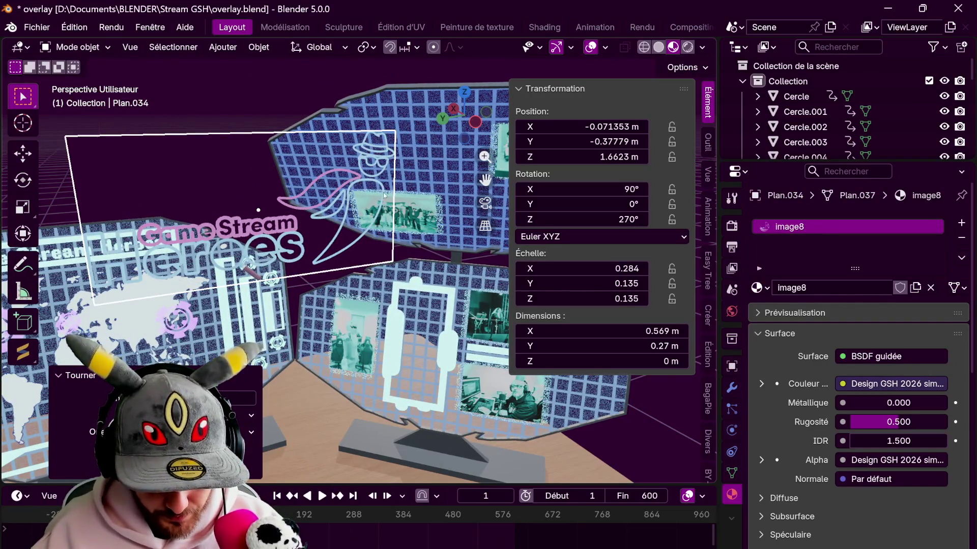
Turn the logo to about 218° around Z and slide it back along Y to -0.623 m.
{"action": "key", "text": "r"}
{"action": "key", "text": "z"}
{"action": "left_click", "coordinate": [344, 318]}
{"action": "key", "text": "g"}
{"action": "key", "text": "y"}
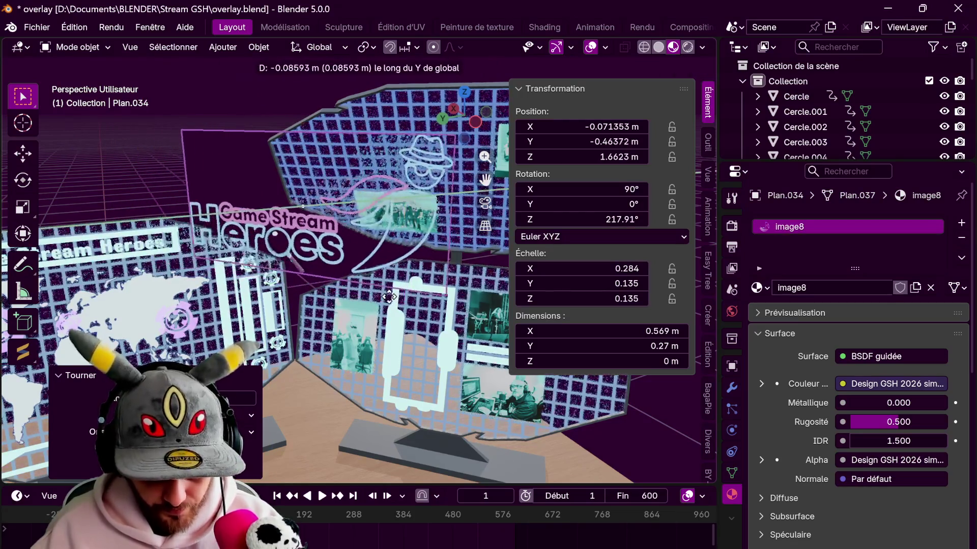
{"action": "left_click", "coordinate": [389, 296]}
{"action": "middle_click_drag", "start_coordinate": [444, 234], "coordinate": [713, 336]}
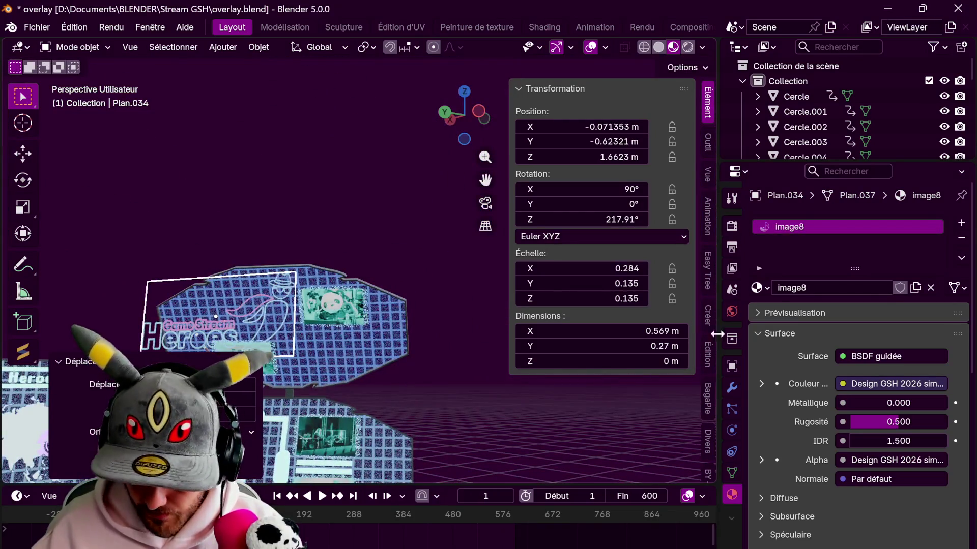
{"action": "scroll", "coordinate": [915, 460], "scroll_direction": "down", "scroll_amount": 5}
Set the logo material's emission strength (Force) to 5.
{"action": "left_click", "coordinate": [915, 456]}
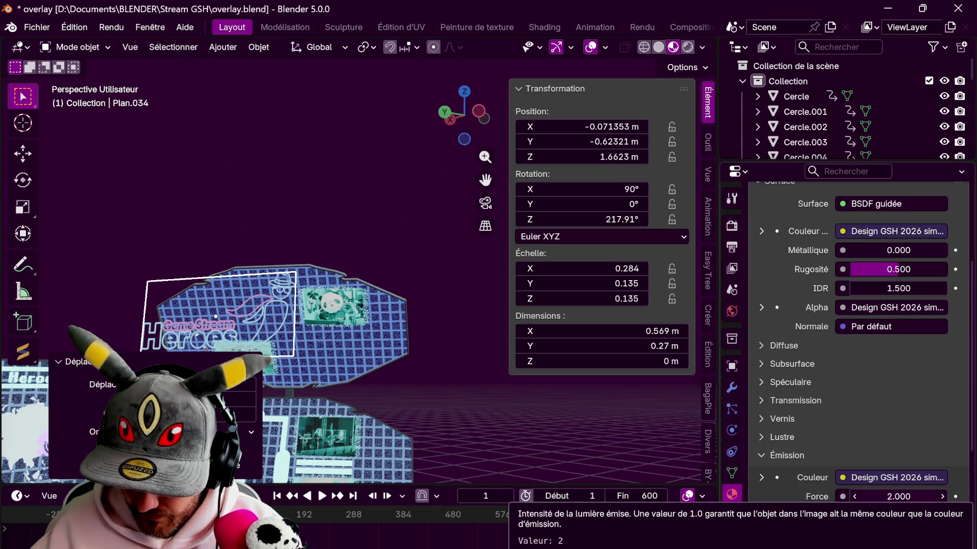
{"action": "double_click", "coordinate": [893, 497]}
{"action": "type", "text": "2.0"}
{"action": "key", "text": "Return"}
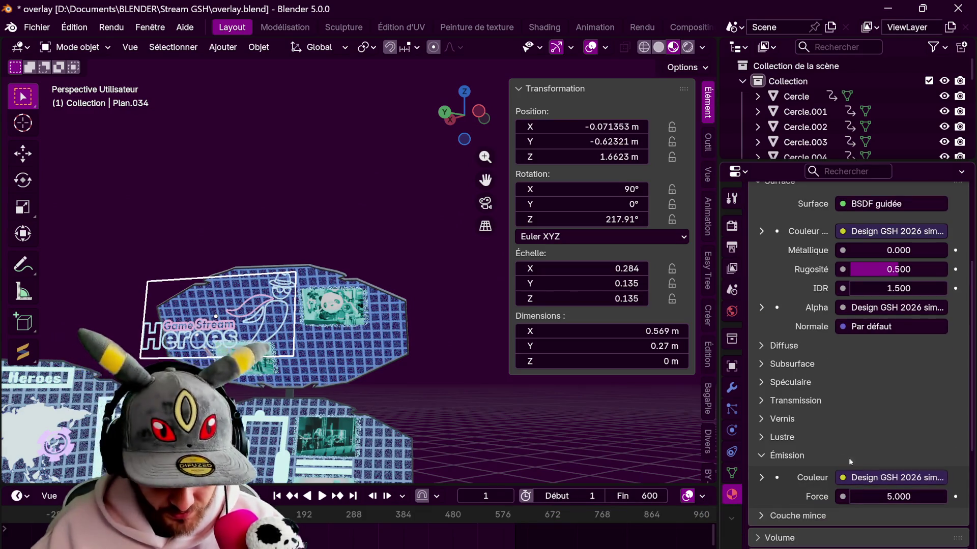
{"action": "middle_click_drag", "start_coordinate": [452, 334], "coordinate": [396, 256]}
Scale the logo plane down to about 0.194 and shift it toward the panels.
{"action": "key", "text": "s"}
{"action": "left_click", "coordinate": [401, 278]}
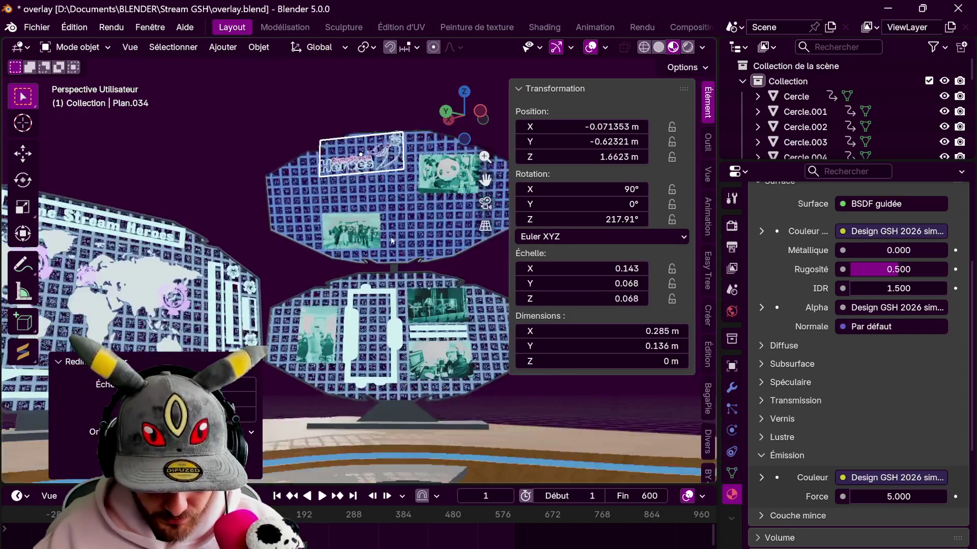
{"action": "middle_click_drag", "start_coordinate": [396, 255], "coordinate": [449, 284]}
{"action": "key", "text": "s"}
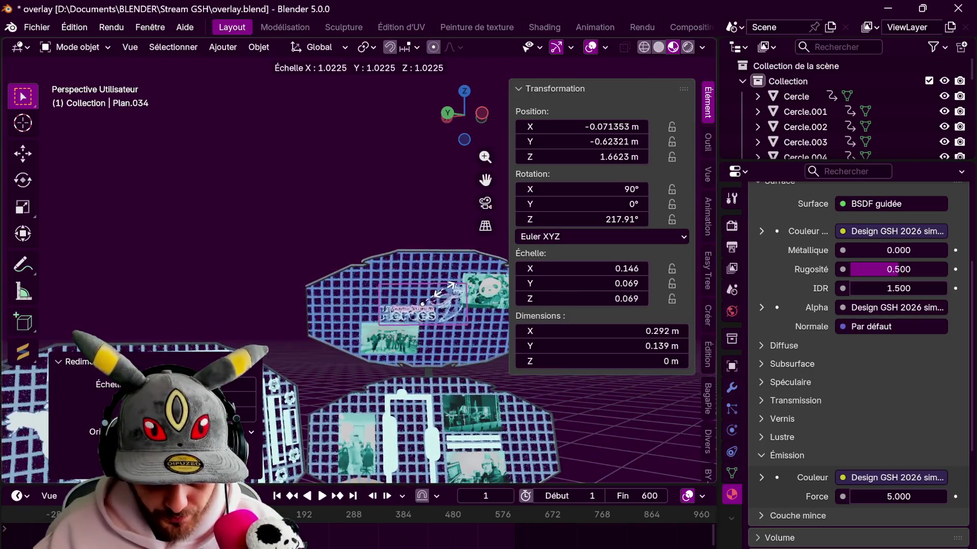
{"action": "key", "text": "g"}
{"action": "left_click", "coordinate": [324, 302]}
{"action": "mouse_move", "coordinate": [324, 302]}
{"action": "middle_mouse_down"}
{"action": "mouse_move", "coordinate": [286, 238]}
{"action": "mouse_move", "coordinate": [336, 250]}
{"action": "mouse_move", "coordinate": [362, 276]}
{"action": "middle_mouse_up"}
Move the logo back along Y to -0.927 onto the upper panel, abandoning a sideways X move.
{"action": "key", "text": "g"}
{"action": "key", "text": "y"}
{"action": "left_click", "coordinate": [380, 263]}
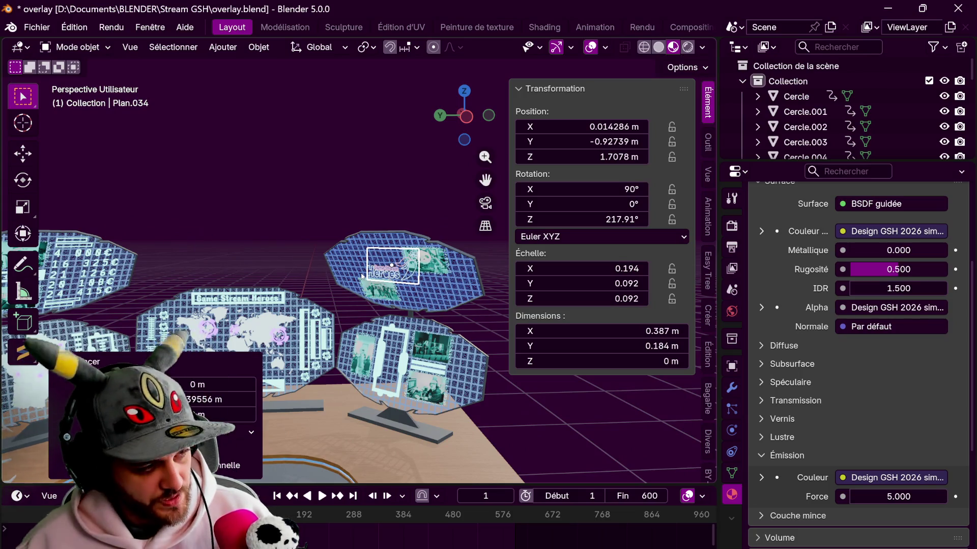
{"action": "middle_click_drag", "start_coordinate": [431, 298], "coordinate": [435, 375]}
{"action": "scroll", "coordinate": [434, 374], "scroll_direction": "up", "scroll_amount": 5}
{"action": "scroll", "coordinate": [433, 375], "scroll_direction": "up", "scroll_amount": 3}
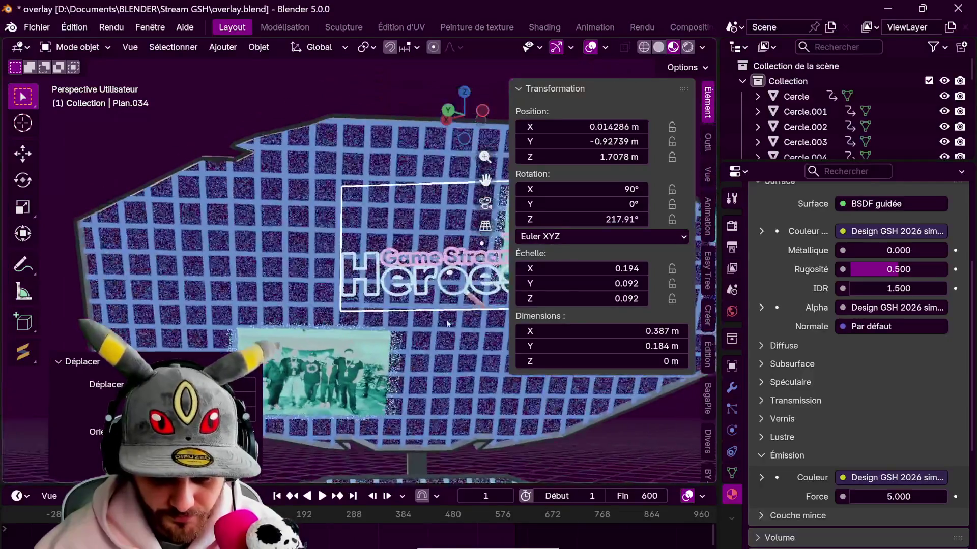
{"action": "key", "text": "g"}
{"action": "key", "text": "x"}
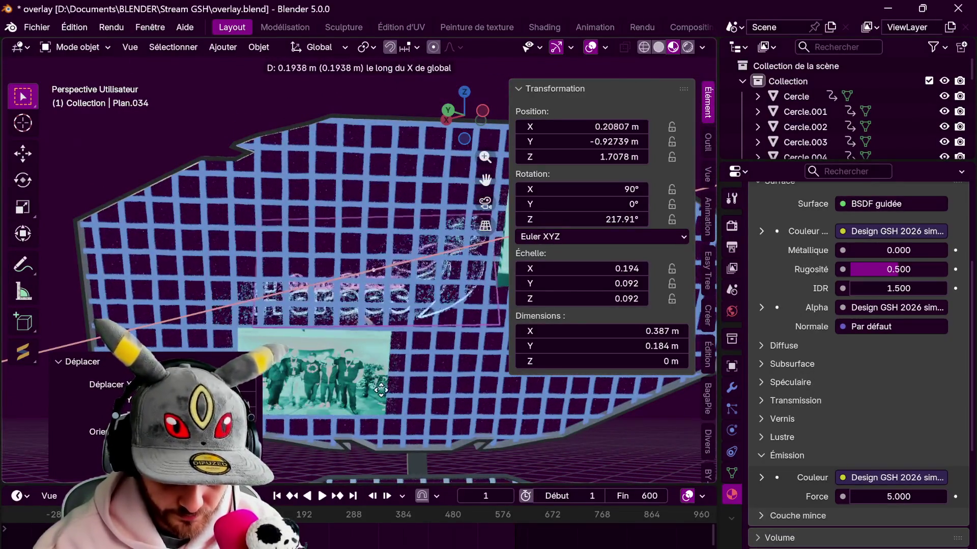
{"action": "left_click", "coordinate": [305, 347]}
{"action": "key", "text": "ctrl+z"}
{"action": "mouse_move", "coordinate": [427, 367]}
{"action": "middle_mouse_down"}
{"action": "mouse_move", "coordinate": [514, 395]}
{"action": "mouse_move", "coordinate": [424, 299]}
{"action": "middle_mouse_up"}
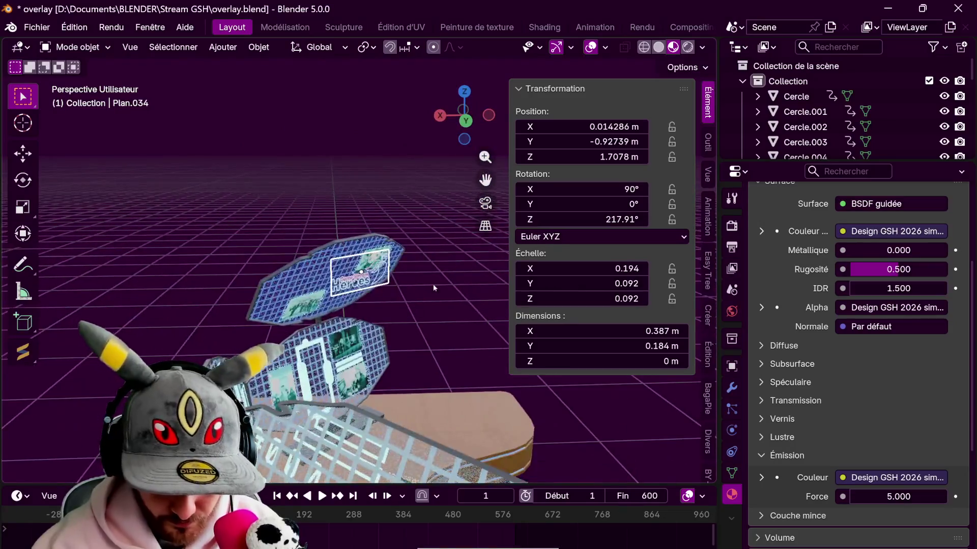
From top orthographic view, rotate the logo to 226.48° around Z and move it over its panel.
{"action": "key", "text": "KP_5"}
{"action": "key", "text": "KP_7"}
{"action": "scroll", "coordinate": [432, 327], "scroll_direction": "up", "scroll_amount": 2}
{"action": "key", "text": "r"}
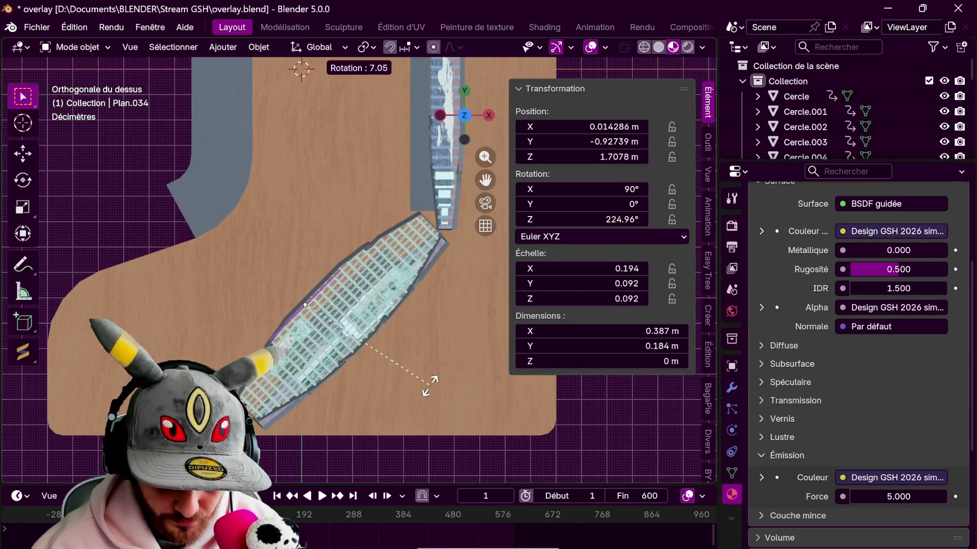
{"action": "left_click", "coordinate": [429, 374]}
{"action": "key", "text": "g"}
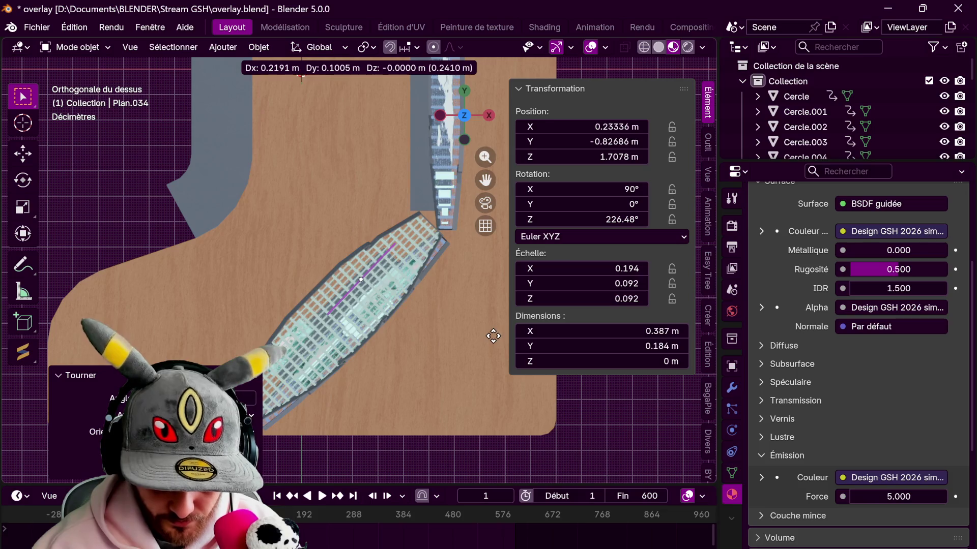
{"action": "left_click", "coordinate": [494, 336]}
Tilt the logo around its own X axis to 122.79° so it lies flat against the panel.
{"action": "middle_click_drag", "start_coordinate": [434, 329], "coordinate": [465, 313]}
{"action": "key", "text": "r"}
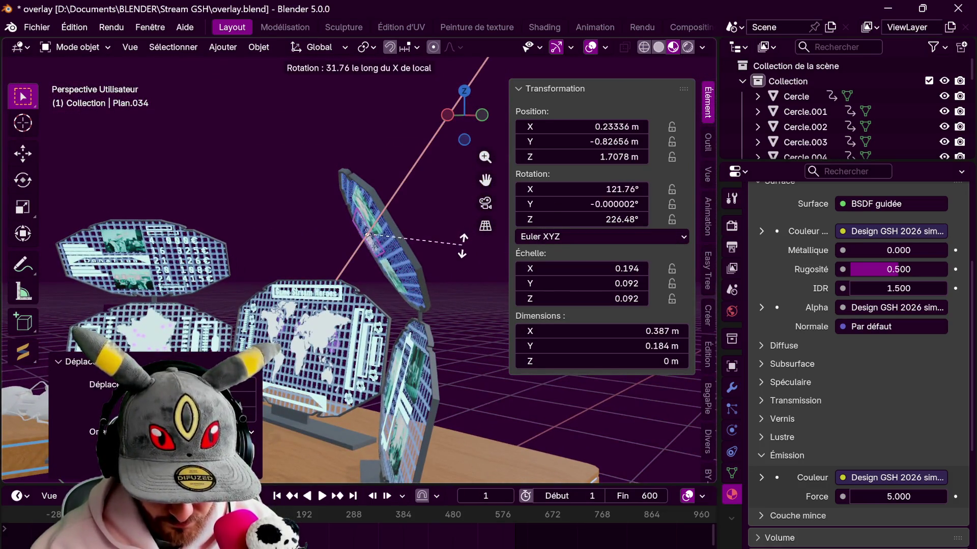
{"action": "scroll", "coordinate": [426, 316], "scroll_direction": "up", "scroll_amount": 5}
{"action": "mouse_move", "coordinate": [354, 309]}
{"action": "middle_mouse_down"}
{"action": "mouse_move", "coordinate": [505, 250]}
{"action": "mouse_move", "coordinate": [450, 325]}
{"action": "middle_mouse_up"}
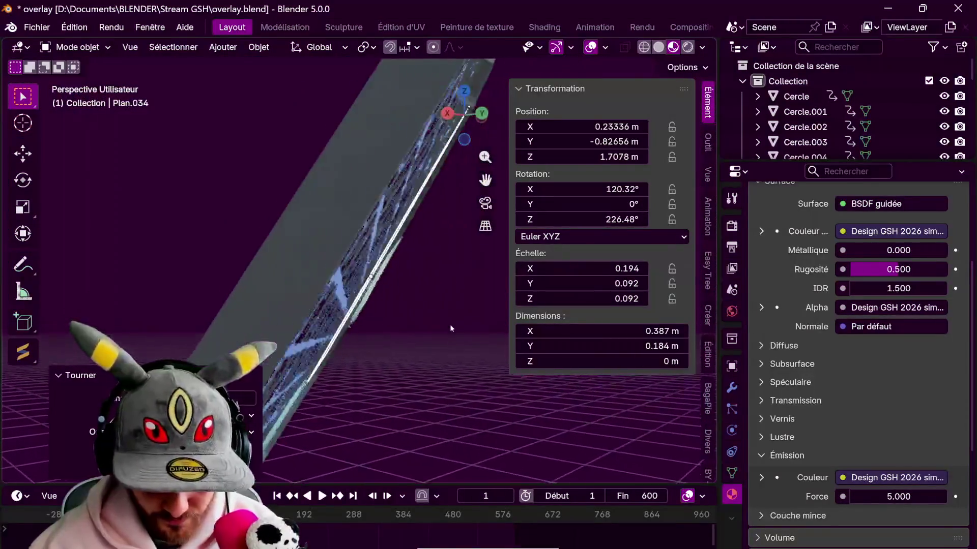
{"action": "key", "text": "r"}
{"action": "key", "text": "x"}
{"action": "key", "text": "x"}
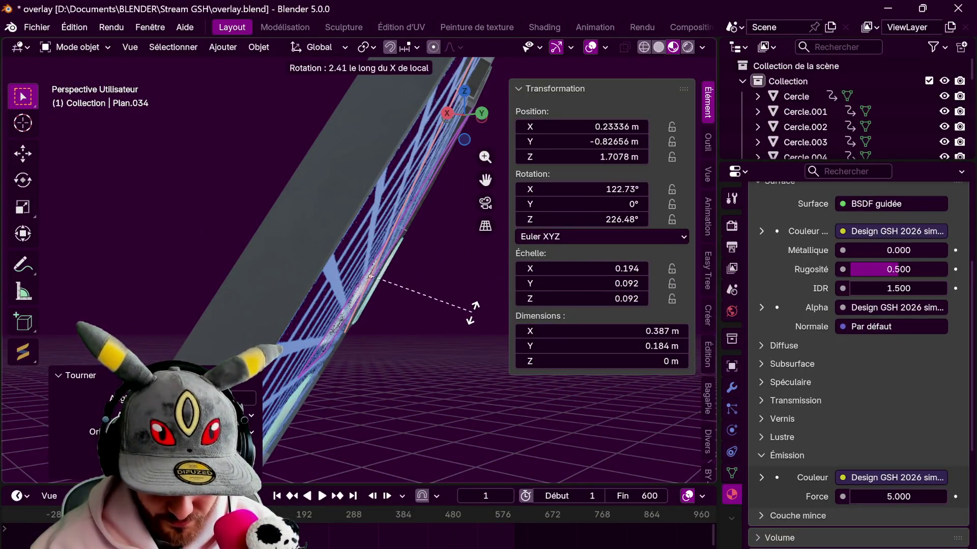
{"action": "left_click", "coordinate": [472, 312]}
{"action": "mouse_move", "coordinate": [475, 315]}
{"action": "middle_mouse_down"}
{"action": "mouse_move", "coordinate": [432, 305]}
{"action": "mouse_move", "coordinate": [457, 300]}
{"action": "middle_mouse_up"}
Enlarge the logo to scale 0.268 (0.535 × 0.254 m) and nudge it along X up to 1.74 m.
{"action": "key", "text": "s"}
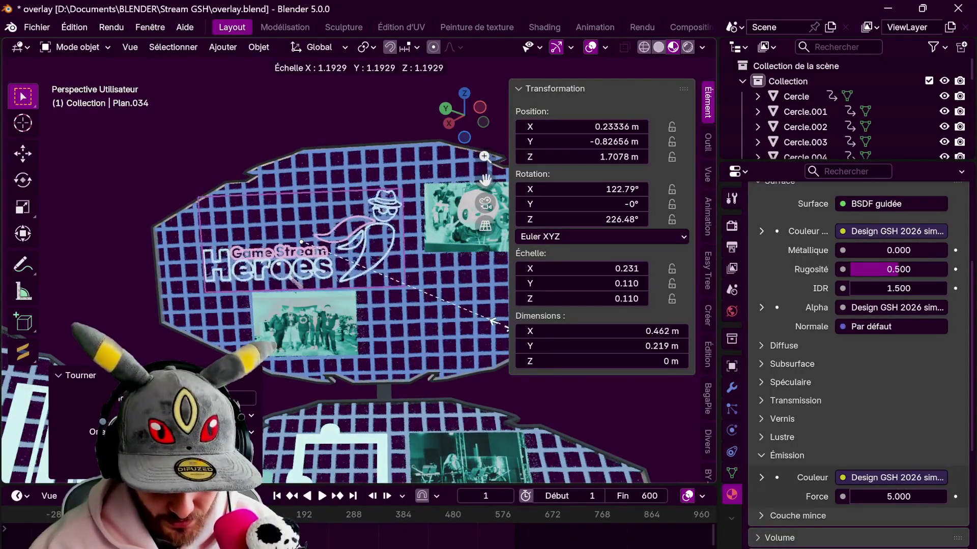
{"action": "left_click", "coordinate": [527, 346]}
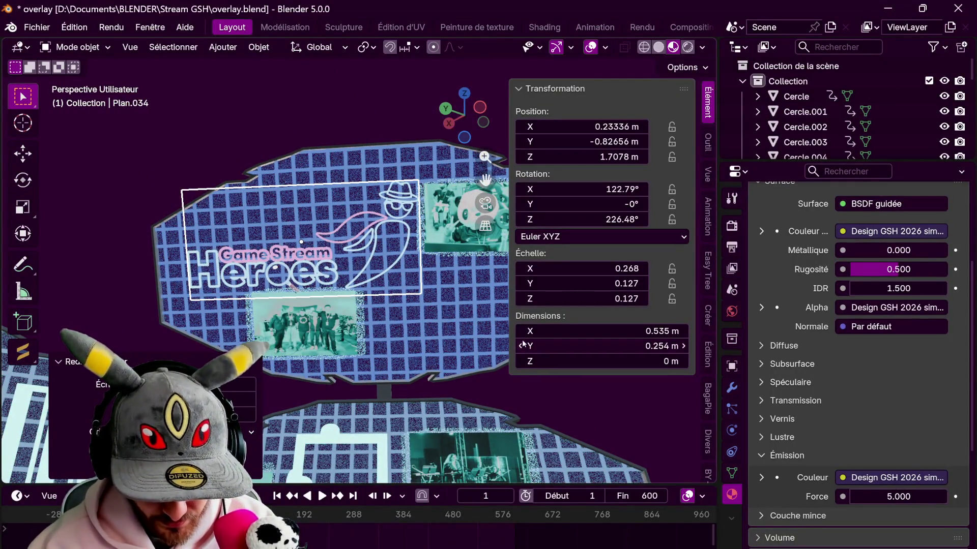
{"action": "key", "text": "g"}
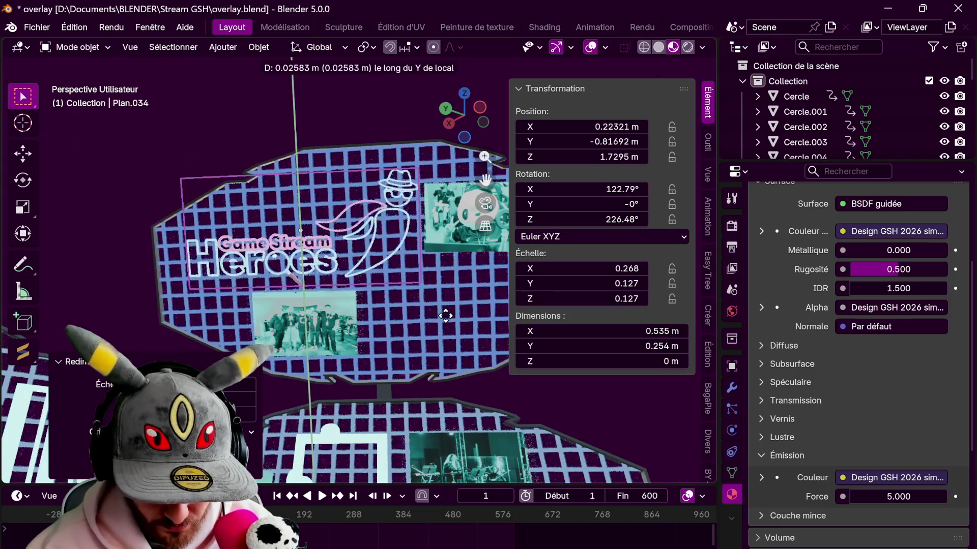
{"action": "key", "text": "x"}
{"action": "key", "text": "x"}
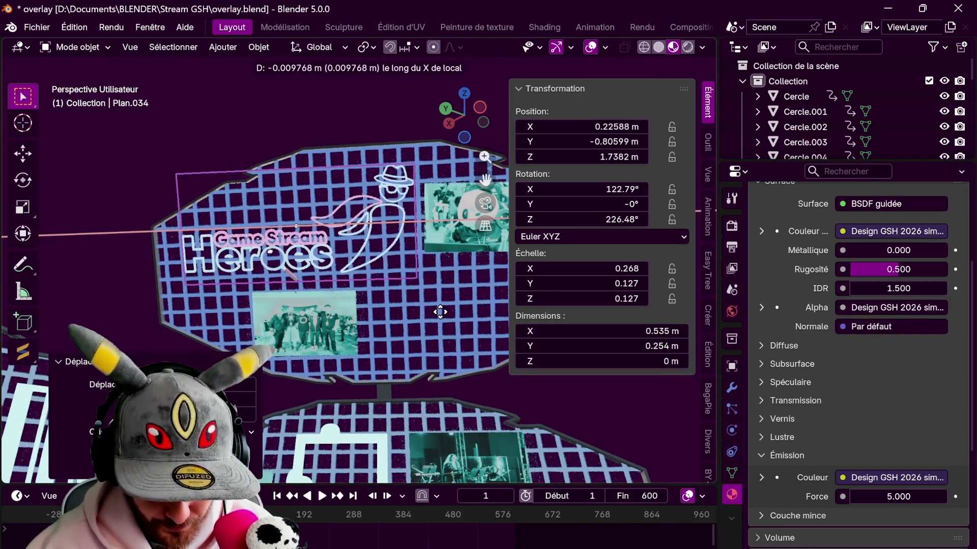
{"action": "left_click", "coordinate": [440, 311]}
{"action": "scroll", "coordinate": [425, 270], "scroll_direction": "down", "scroll_amount": 5}
{"action": "middle_click_drag", "start_coordinate": [424, 270], "coordinate": [502, 251]}
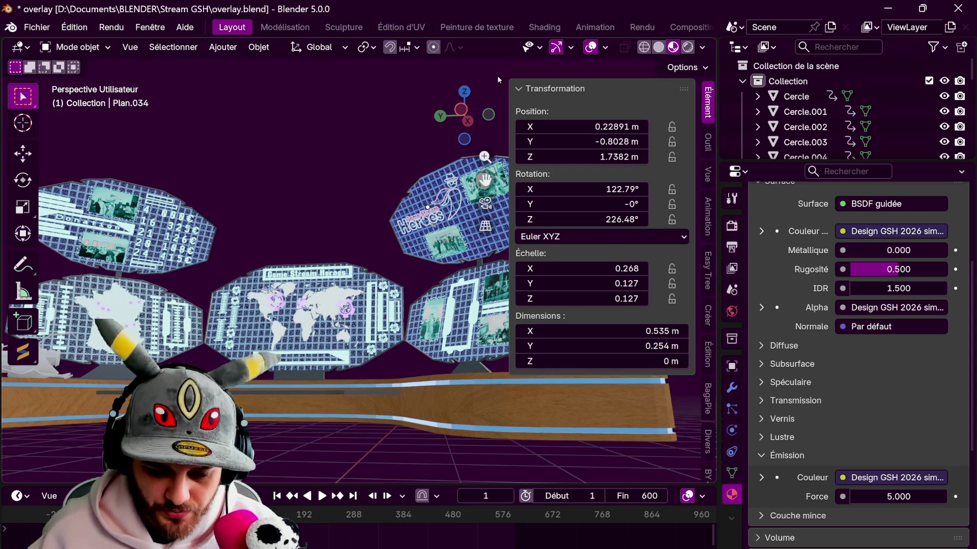
{"action": "left_click", "coordinate": [466, 92]}
Add a new 2 m plane, slide it along X beside the desk and give it a new material.
{"action": "middle_click_drag", "start_coordinate": [458, 107], "coordinate": [413, 159]}
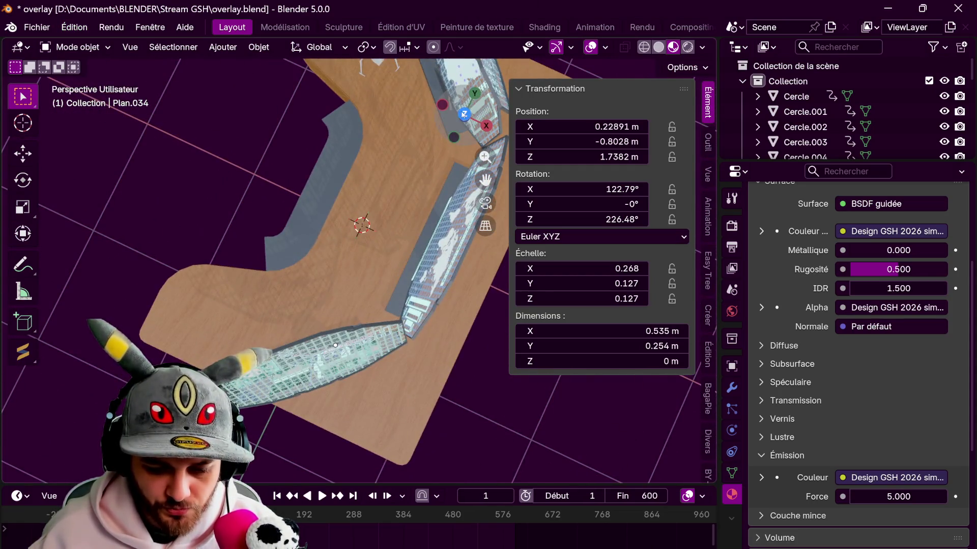
{"action": "key", "text": "KP_7"}
{"action": "middle_click_drag", "start_coordinate": [421, 241], "coordinate": [131, 242], "text": "shift"}
{"action": "left_click", "coordinate": [223, 47]}
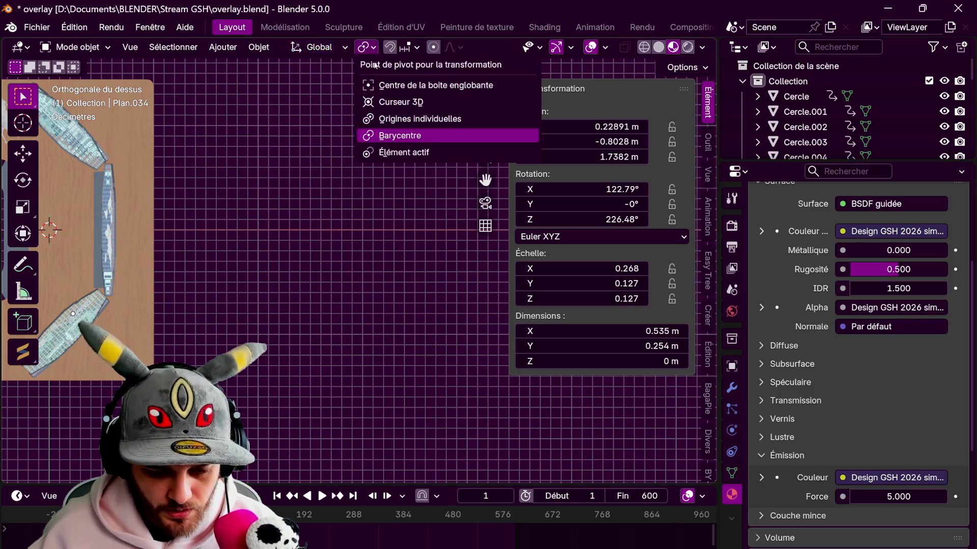
{"action": "left_click", "coordinate": [224, 46]}
{"action": "left_click", "coordinate": [371, 65]}
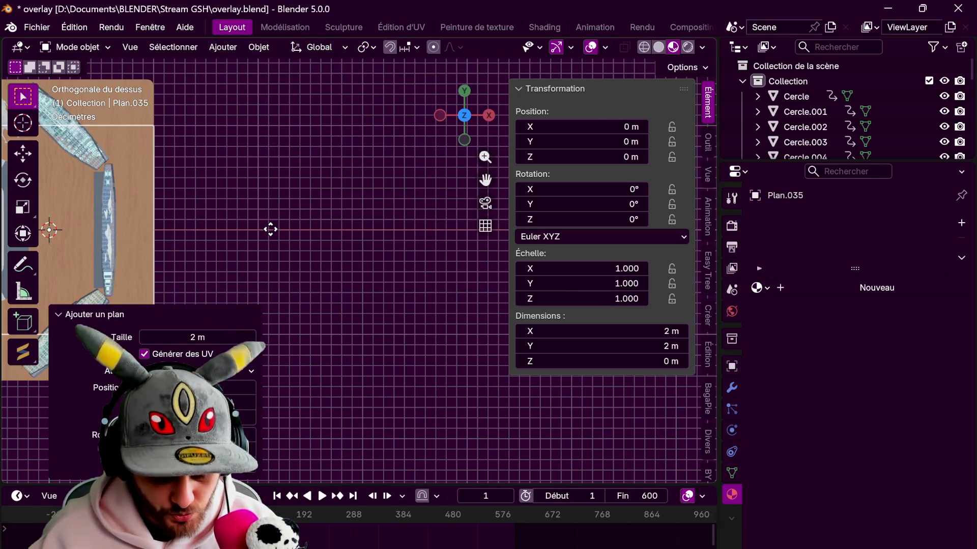
{"action": "key", "text": "g"}
{"action": "key", "text": "x"}
{"action": "left_click", "coordinate": [504, 229]}
{"action": "left_click", "coordinate": [876, 288]}
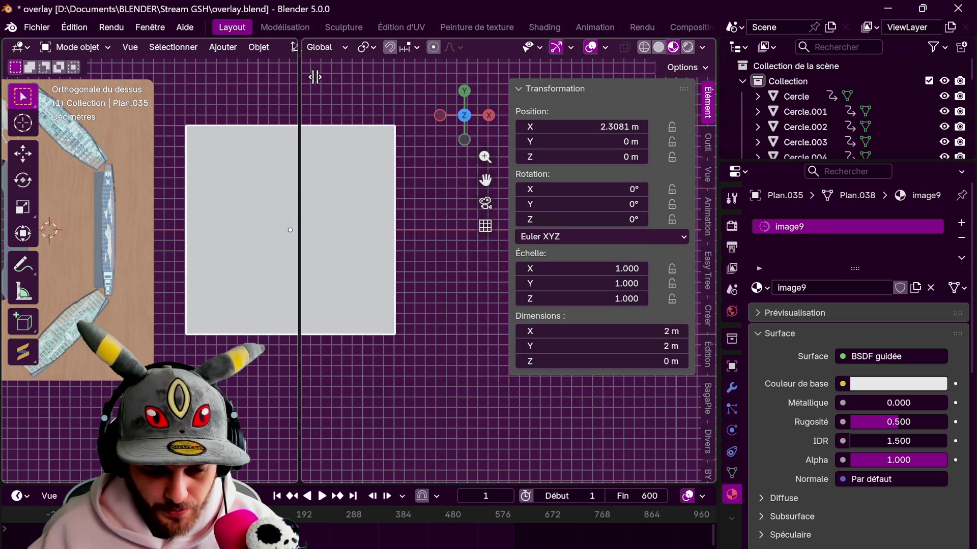
In a split-off Shader Editor, drop Logo-sans-texte.png in as an image texture node.
{"action": "left_click_drag", "start_coordinate": [711, 40], "coordinate": [360, 153]}
{"action": "left_click", "coordinate": [378, 47]}
{"action": "left_click", "coordinate": [395, 172]}
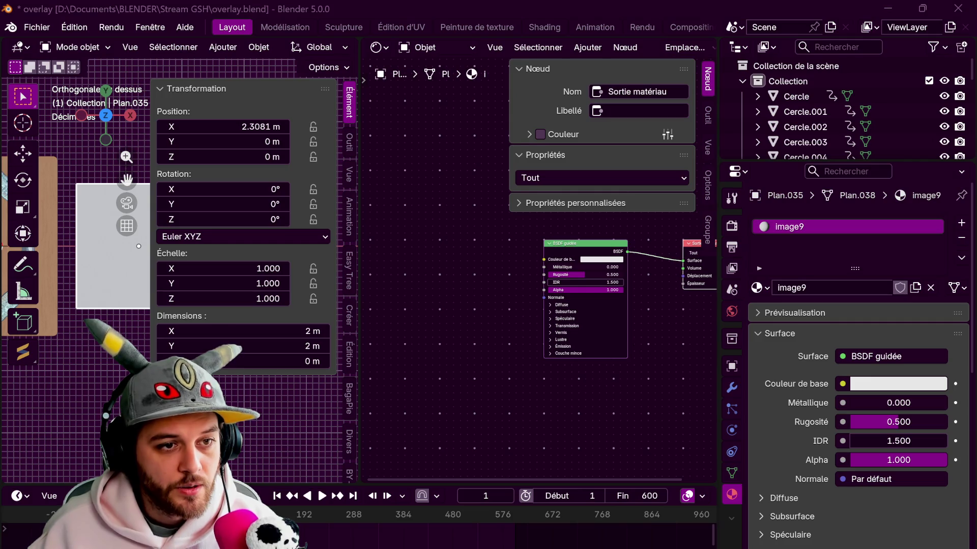
{"action": "left_click_drag", "start_coordinate": [809, 265], "coordinate": [388, 216]}
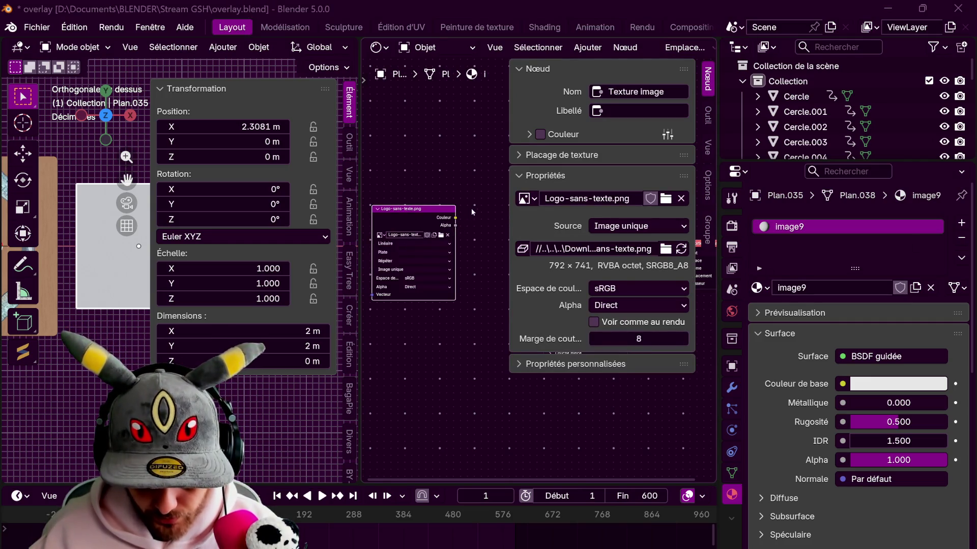
{"action": "middle_click_drag", "start_coordinate": [475, 227], "coordinate": [399, 207]}
{"action": "key", "text": "n"}
{"action": "middle_click_drag", "start_coordinate": [564, 153], "coordinate": [604, 157]}
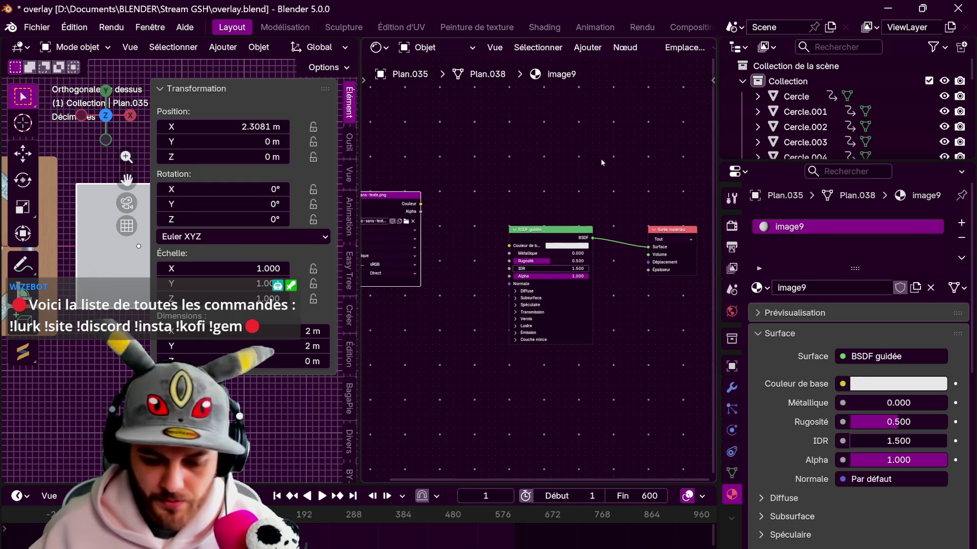
Wire the logo colour to Base Color, bring in Logo-sans-textealpha.png for Alpha, and restore the 3D view.
{"action": "left_click_drag", "start_coordinate": [507, 243], "coordinate": [509, 245]}
{"action": "middle_click_drag", "start_coordinate": [510, 245], "coordinate": [616, 244]}
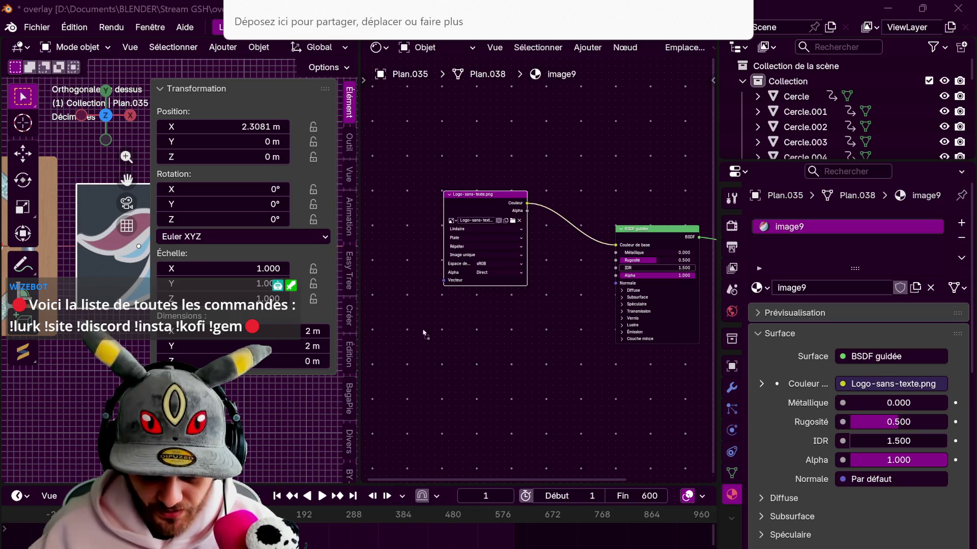
{"action": "left_click_drag", "start_coordinate": [422, 334], "coordinate": [455, 395]}
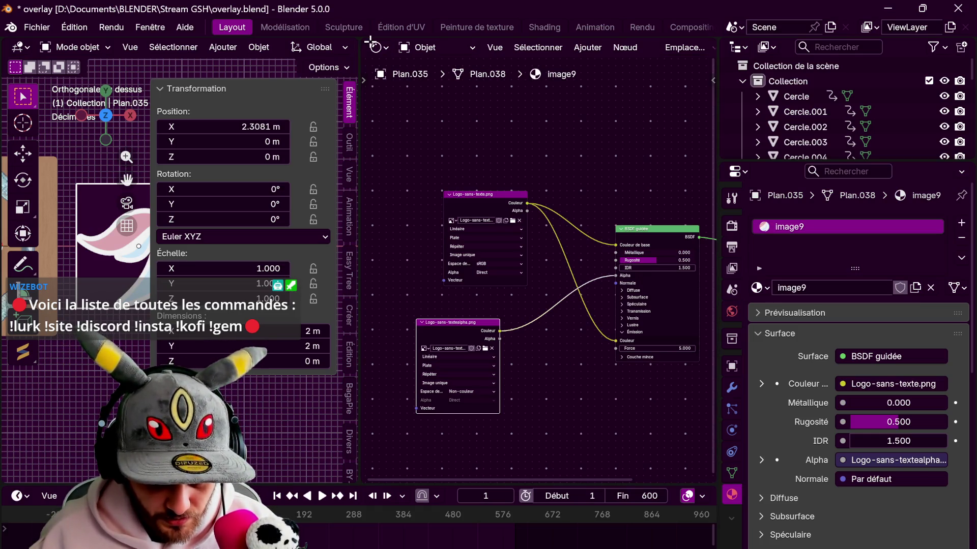
{"action": "left_click_drag", "start_coordinate": [356, 39], "coordinate": [356, 123]}
{"action": "scroll", "coordinate": [365, 193], "scroll_direction": "down", "scroll_amount": 2}
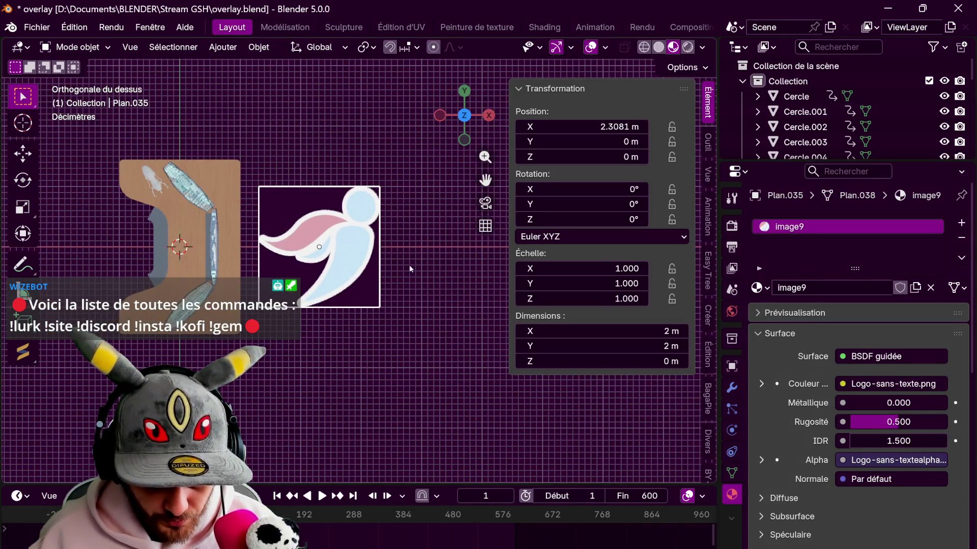
Shrink the logo plane, raise it along Z above the desk and turn it upright around the vertical axis.
{"action": "key", "text": "s"}
{"action": "middle_click_drag", "start_coordinate": [210, 244], "coordinate": [254, 183]}
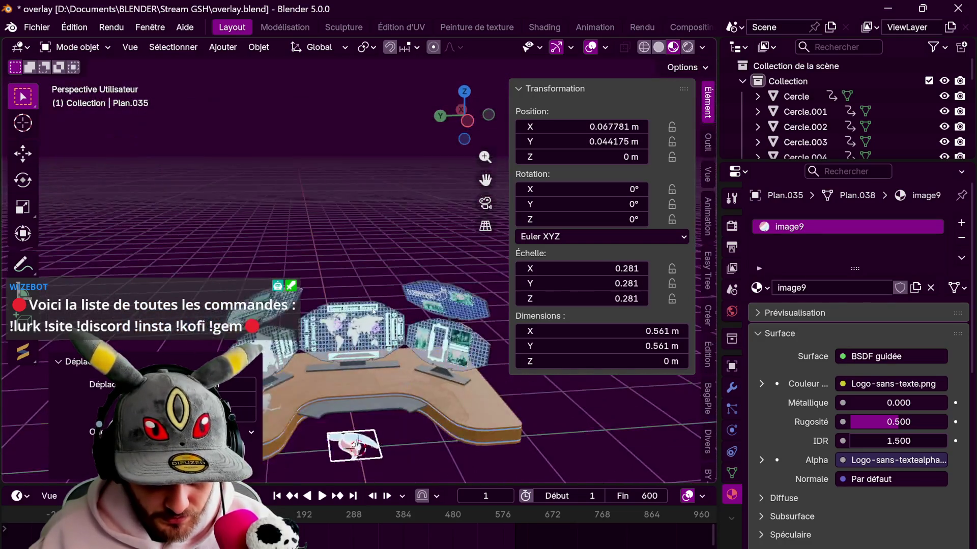
{"action": "key", "text": "z"}
{"action": "left_click", "coordinate": [377, 260]}
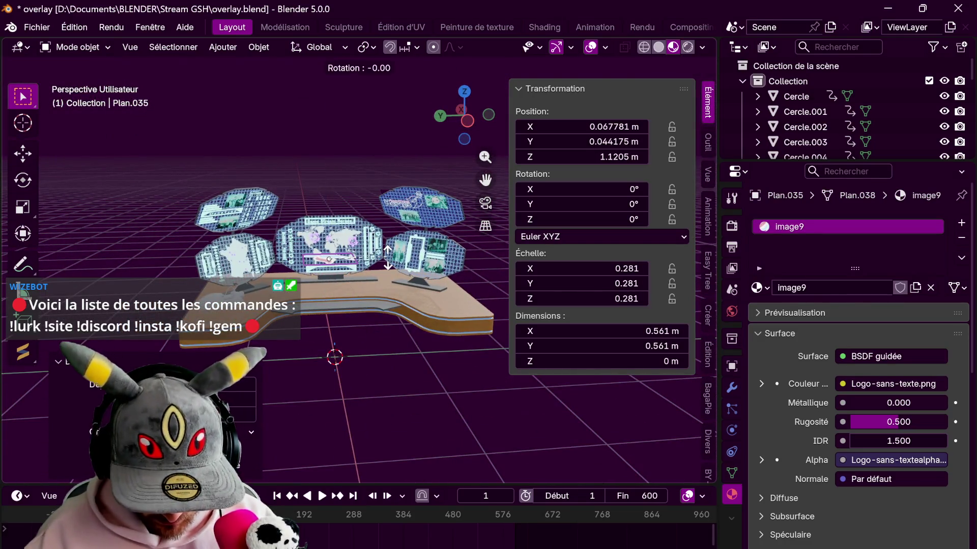
{"action": "type", "text": "90r"}
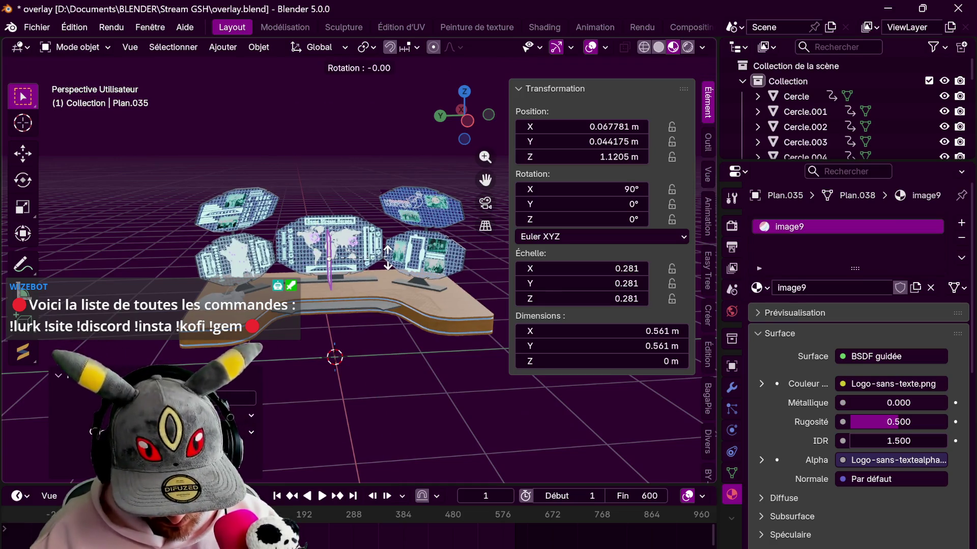
{"action": "key", "text": "Return"}
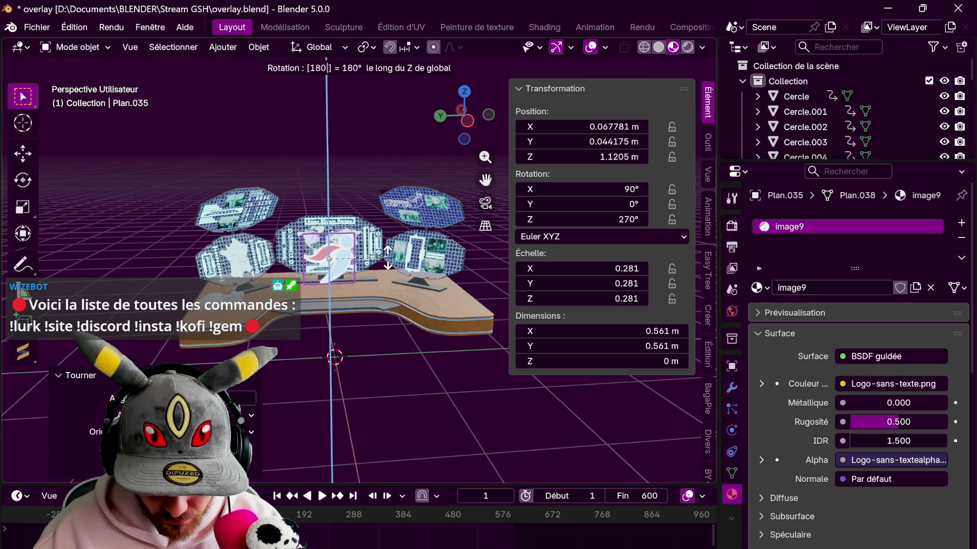
{"action": "left_click", "coordinate": [474, 123]}
{"action": "scroll", "coordinate": [436, 209], "scroll_direction": "up", "scroll_amount": 3}
{"action": "scroll", "coordinate": [435, 209], "scroll_direction": "up", "scroll_amount": 3}
From side view, rescale the plane to about 0.199 m and slide it along X to the map panel.
{"action": "key", "text": "s"}
{"action": "left_click", "coordinate": [369, 212]}
{"action": "key", "text": "g"}
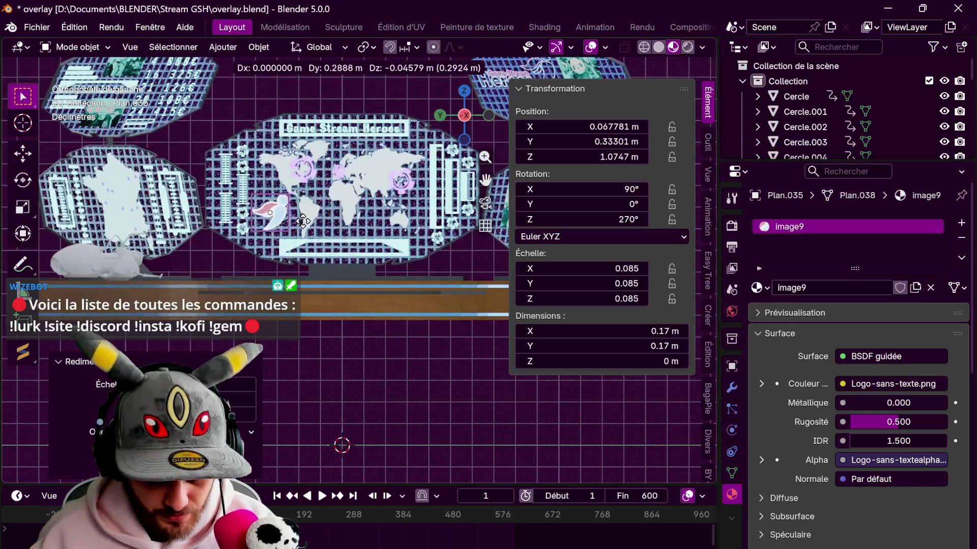
{"action": "key", "text": "s"}
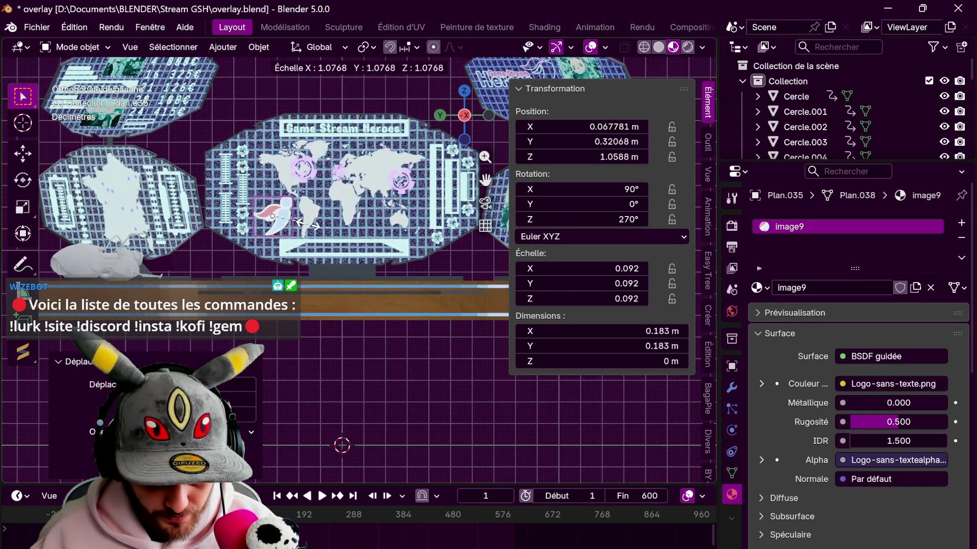
{"action": "left_click", "coordinate": [259, 237]}
{"action": "mouse_move", "coordinate": [259, 236]}
{"action": "middle_mouse_down"}
{"action": "mouse_move", "coordinate": [201, 219]}
{"action": "mouse_move", "coordinate": [306, 252]}
{"action": "middle_mouse_up"}
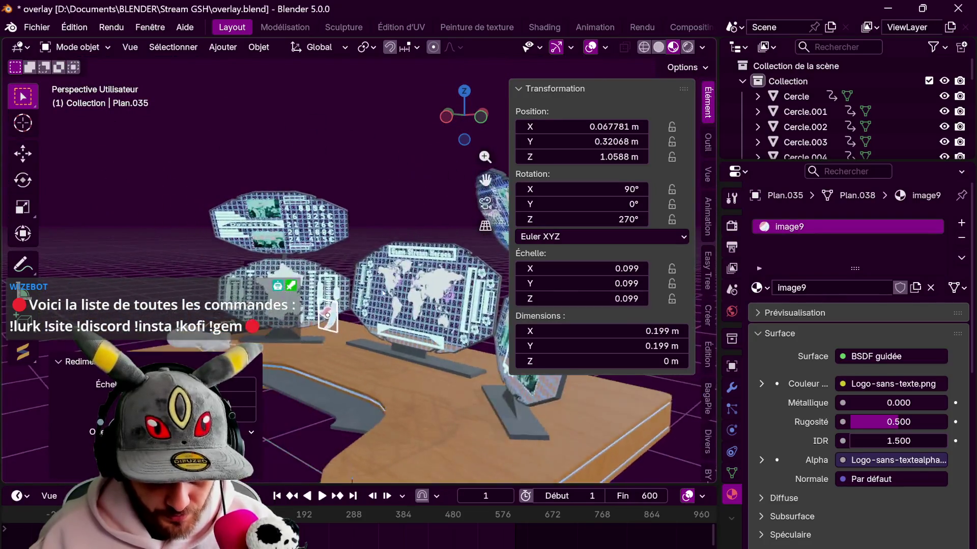
{"action": "key", "text": "g"}
{"action": "key", "text": "y"}
{"action": "key", "text": "x"}
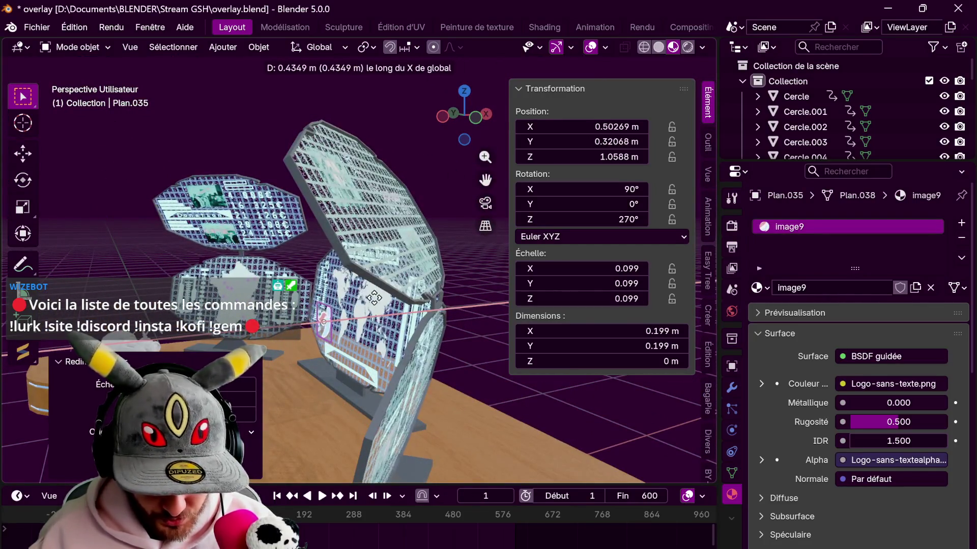
{"action": "left_click", "coordinate": [347, 295]}
{"action": "scroll", "coordinate": [341, 291], "scroll_direction": "up", "scroll_amount": 3}
{"action": "scroll", "coordinate": [342, 291], "scroll_direction": "up", "scroll_amount": 3}
Tilt the plane back around X to 80.2°, nudge it along its local Z and check from above.
{"action": "middle_click_drag", "start_coordinate": [342, 290], "coordinate": [350, 301]}
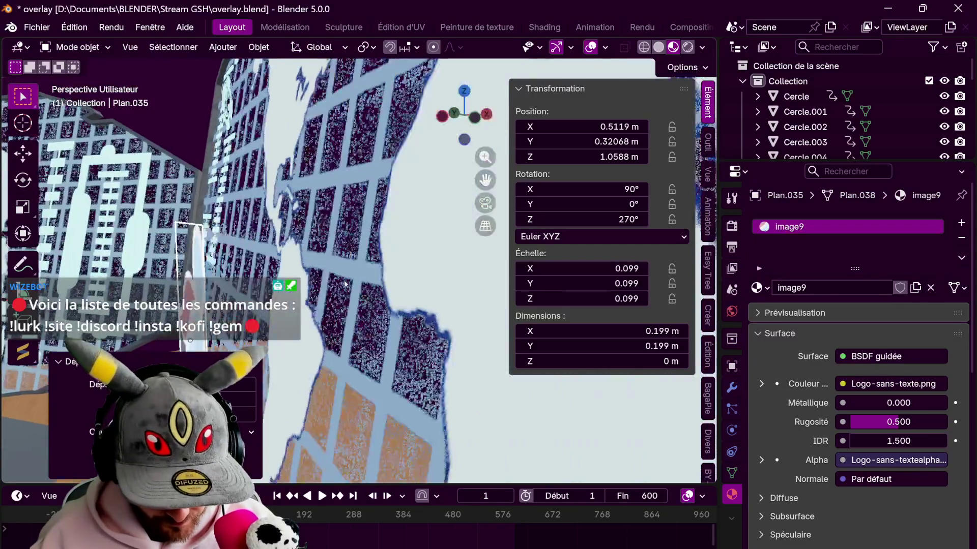
{"action": "key", "text": "r"}
{"action": "key", "text": "x"}
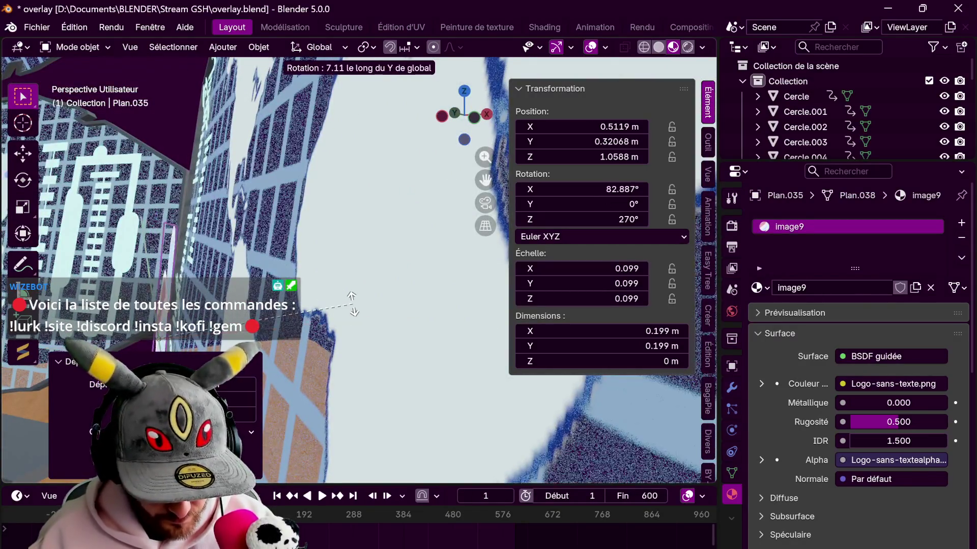
{"action": "left_click", "coordinate": [354, 316]}
{"action": "key", "text": "g"}
{"action": "key", "text": "z"}
{"action": "key", "text": "z"}
{"action": "left_click", "coordinate": [383, 322]}
{"action": "scroll", "coordinate": [382, 322], "scroll_direction": "down", "scroll_amount": 5}
{"action": "mouse_move", "coordinate": [383, 322]}
{"action": "middle_mouse_down"}
{"action": "mouse_move", "coordinate": [412, 306]}
{"action": "mouse_move", "coordinate": [364, 100]}
{"action": "mouse_move", "coordinate": [376, 163]}
{"action": "middle_mouse_up"}
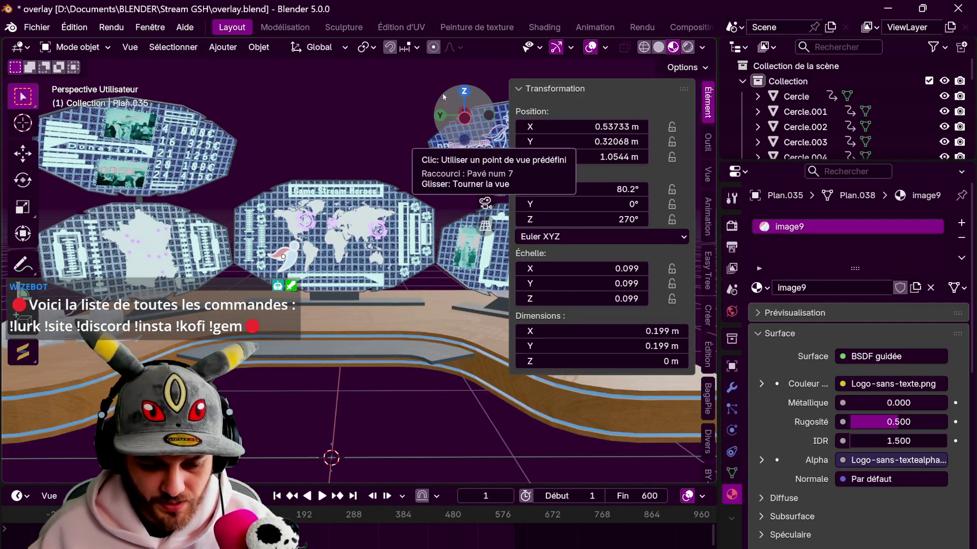
{"action": "key", "text": "KP_7"}
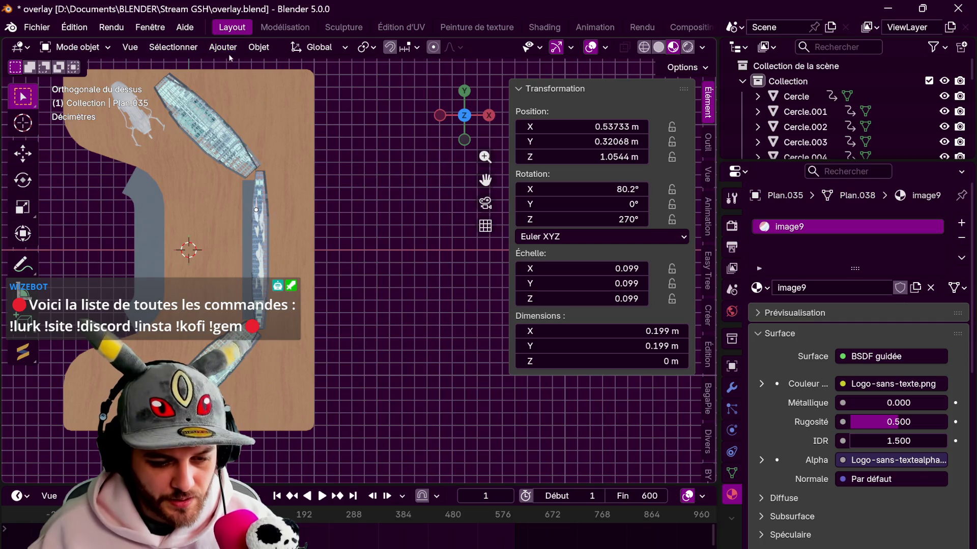
{"action": "left_click", "coordinate": [222, 47]}
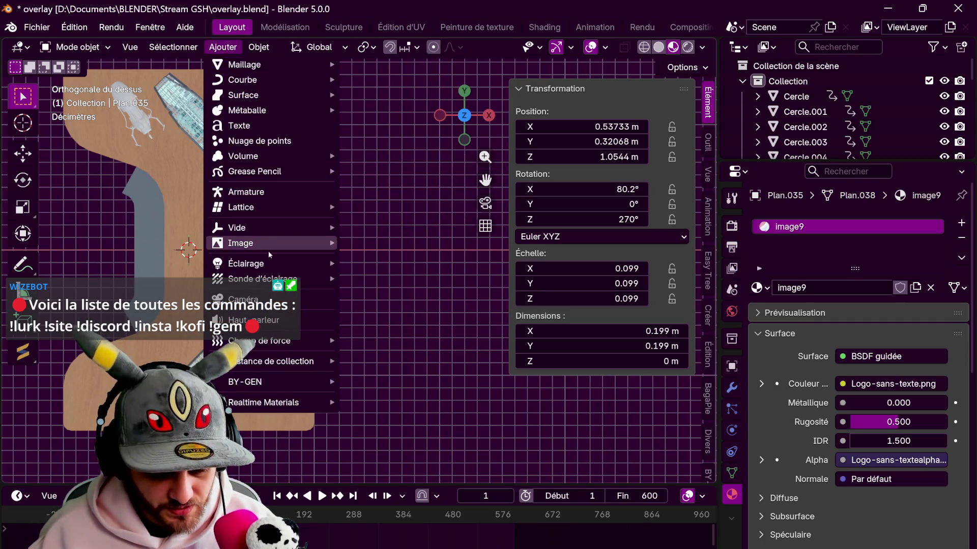
Add a text object and retype its content as 'Stream Possible'.
{"action": "left_click", "coordinate": [246, 126]}
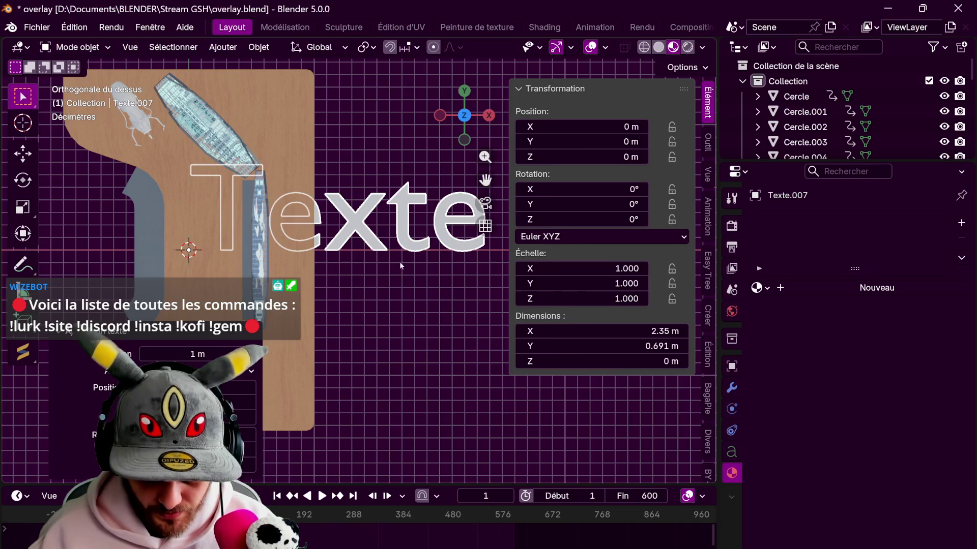
{"action": "key", "text": "Tab"}
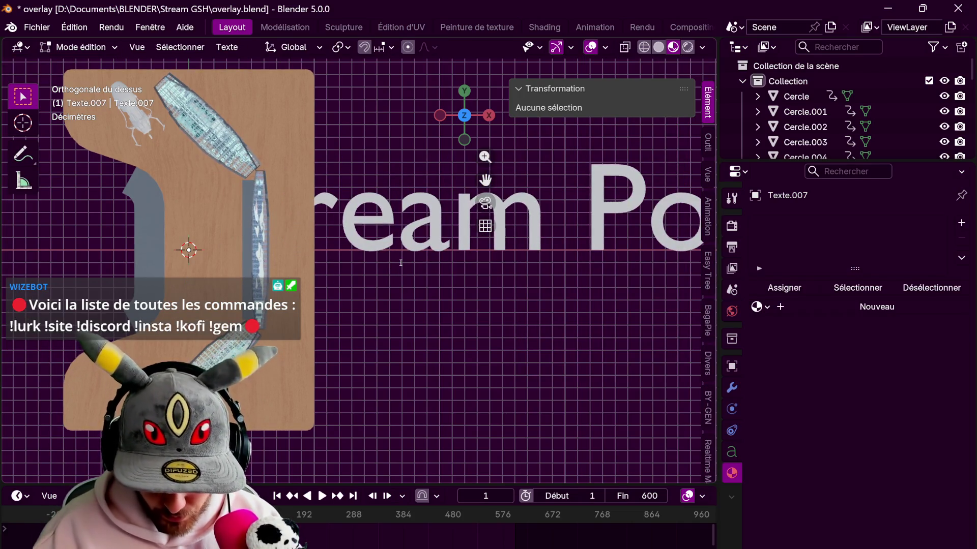
{"action": "key", "text": "Tab"}
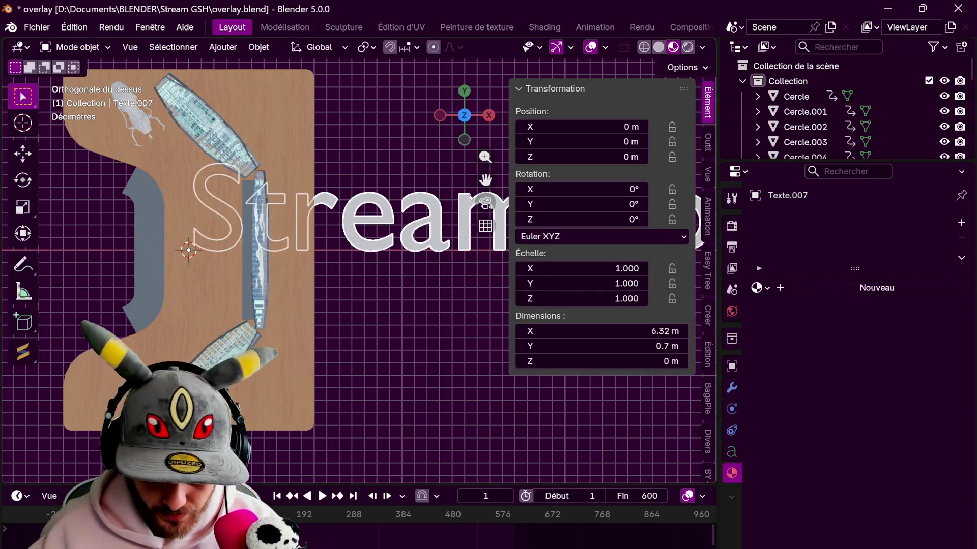
{"action": "scroll", "coordinate": [448, 221], "scroll_direction": "down", "scroll_amount": 3}
Shift the text along X to about 1.34 m and bring up its Text data settings.
{"action": "middle_click_drag", "start_coordinate": [450, 222], "coordinate": [183, 229], "text": "shift"}
{"action": "scroll", "coordinate": [183, 230], "scroll_direction": "down", "scroll_amount": 2}
{"action": "key", "text": "g"}
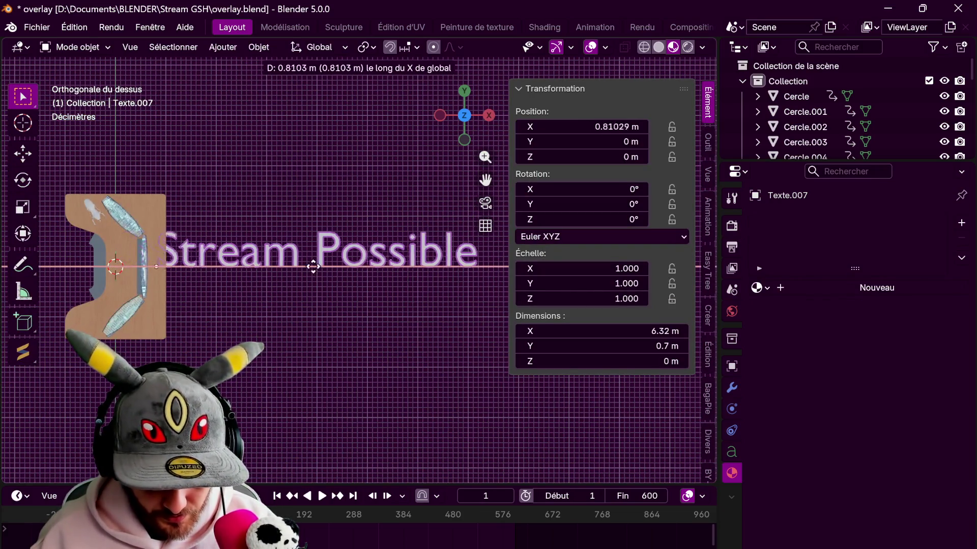
{"action": "left_click", "coordinate": [588, 311]}
{"action": "left_click", "coordinate": [732, 453]}
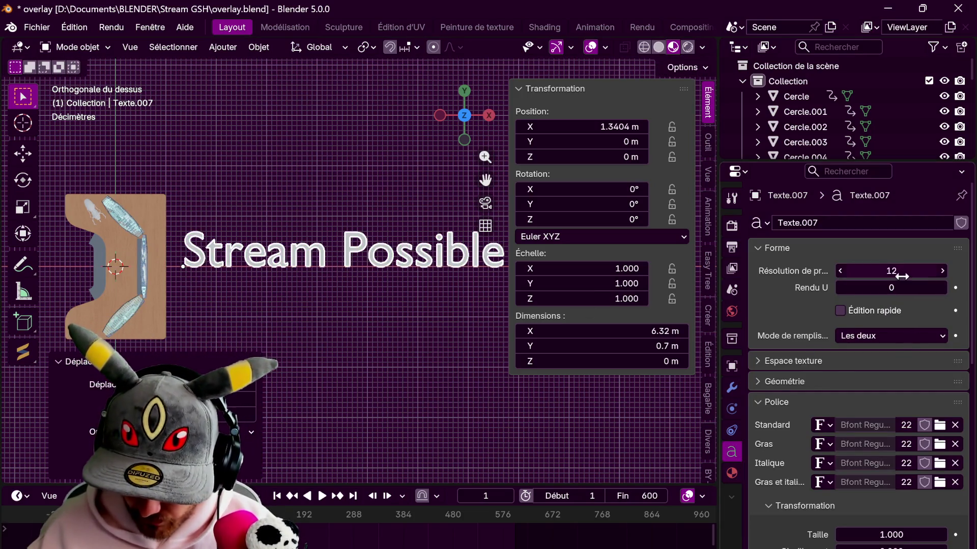
Assign the Pixel Book Regular font from D:\Documents\Font to the text.
{"action": "left_click", "coordinate": [939, 426]}
{"action": "left_click", "coordinate": [70, 160]}
{"action": "double_click", "coordinate": [229, 344]}
{"action": "scroll", "coordinate": [402, 301], "scroll_direction": "down", "scroll_amount": 3}
{"action": "scroll", "coordinate": [410, 298], "scroll_direction": "down", "scroll_amount": 2}
{"action": "scroll", "coordinate": [419, 302], "scroll_direction": "down", "scroll_amount": 2}
{"action": "scroll", "coordinate": [435, 309], "scroll_direction": "down", "scroll_amount": 2}
{"action": "scroll", "coordinate": [437, 308], "scroll_direction": "down", "scroll_amount": 1}
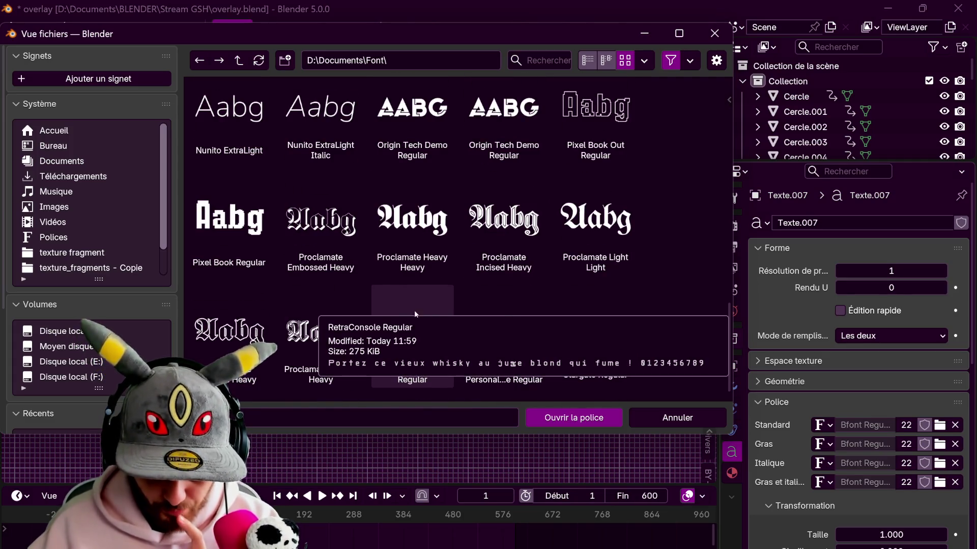
{"action": "left_click", "coordinate": [604, 413]}
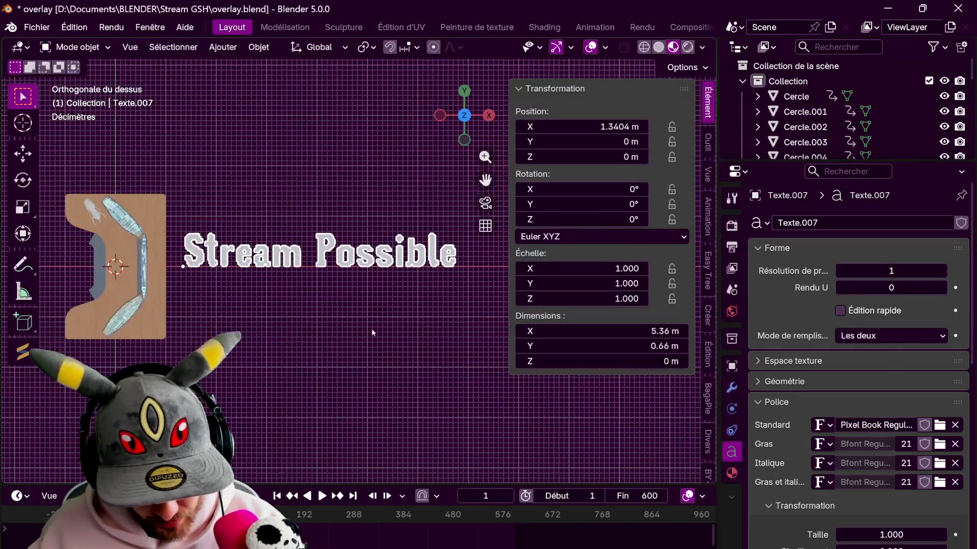
Scale the text down to about 0.21.
{"action": "key", "text": "s"}
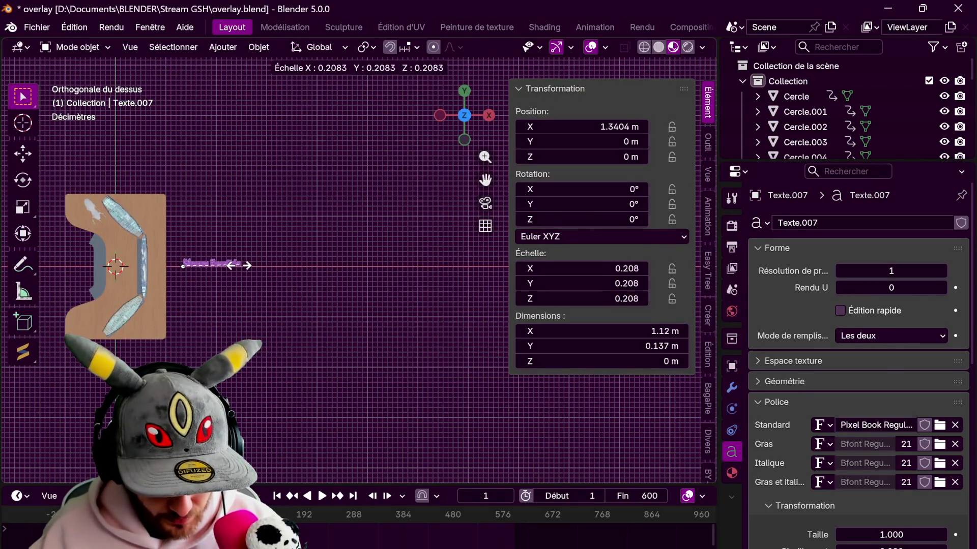
{"action": "left_click", "coordinate": [233, 266]}
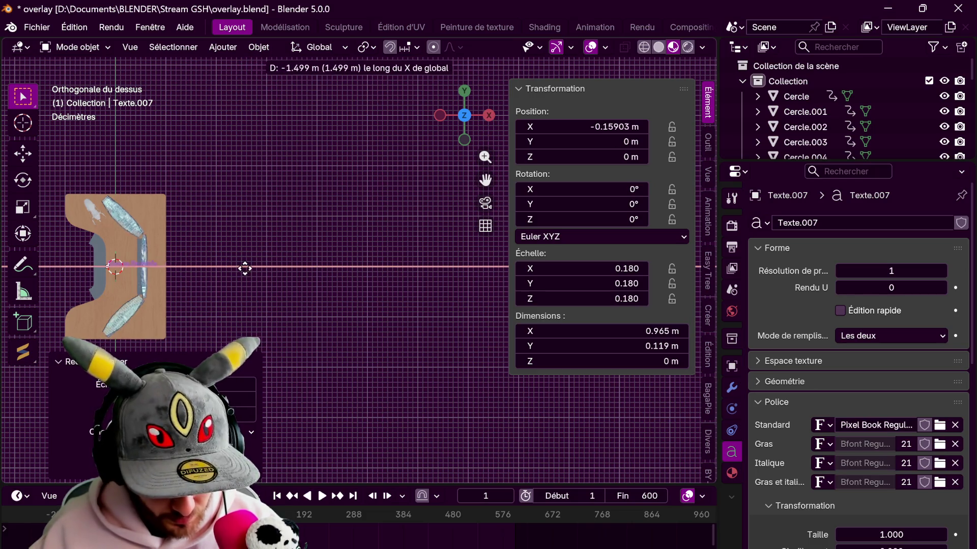
Move the text toward the desk, convert it to a mesh and raise it above the desk.
{"action": "left_click", "coordinate": [244, 267]}
{"action": "right_click", "coordinate": [244, 267]}
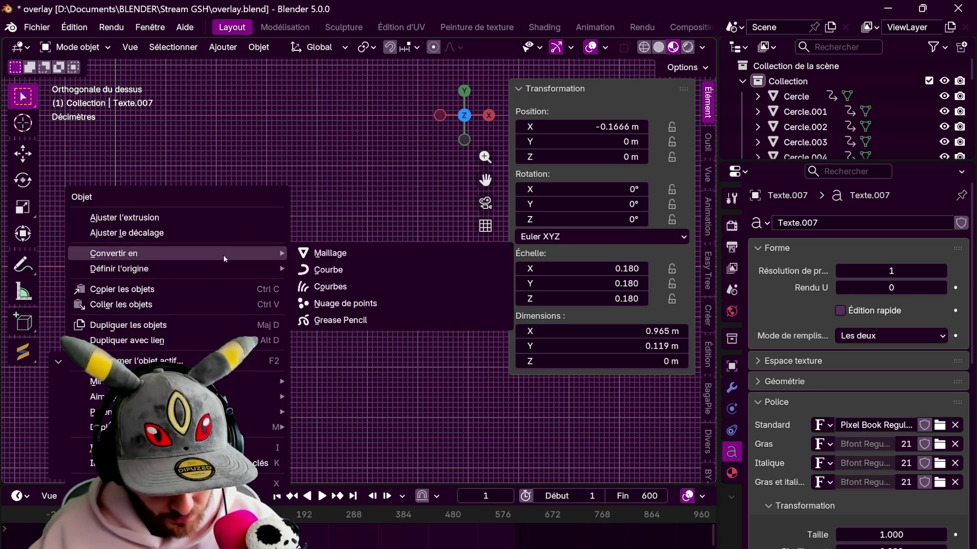
{"action": "left_click", "coordinate": [311, 254]}
{"action": "mouse_move", "coordinate": [248, 291]}
{"action": "middle_mouse_down"}
{"action": "mouse_move", "coordinate": [329, 200]}
{"action": "mouse_move", "coordinate": [468, 419]}
{"action": "middle_mouse_up"}
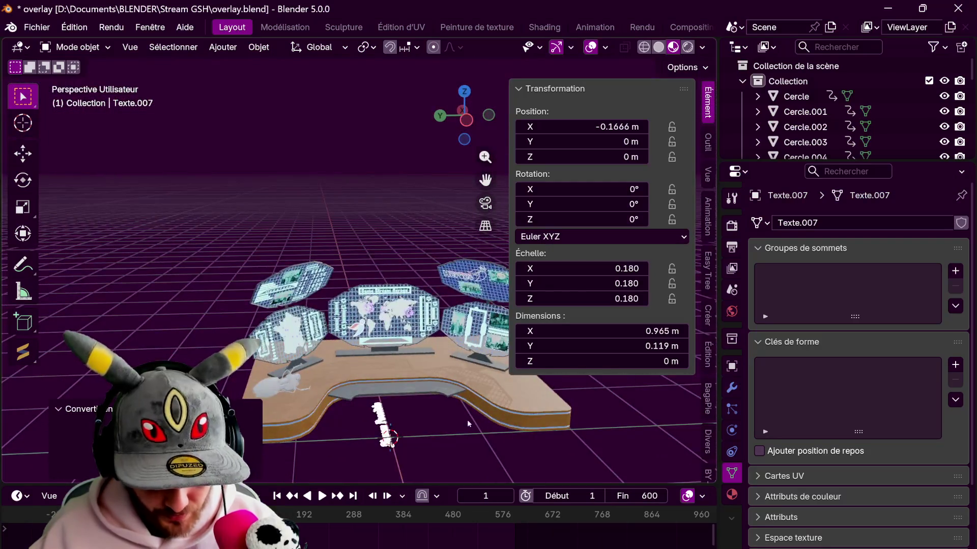
{"action": "left_click", "coordinate": [434, 313]}
{"action": "scroll", "coordinate": [397, 320], "scroll_direction": "up", "scroll_amount": 5}
Stand the text upright (X 90°) and turn it around Z to 270° so it faces the screen.
{"action": "mouse_move", "coordinate": [397, 320]}
{"action": "middle_mouse_down"}
{"action": "mouse_move", "coordinate": [382, 359]}
{"action": "mouse_move", "coordinate": [375, 329]}
{"action": "middle_mouse_up"}
{"action": "scroll", "coordinate": [377, 367], "scroll_direction": "up", "scroll_amount": 3}
{"action": "type", "text": "rx90"}
{"action": "key", "text": "Return"}
{"action": "type", "text": "rz"}
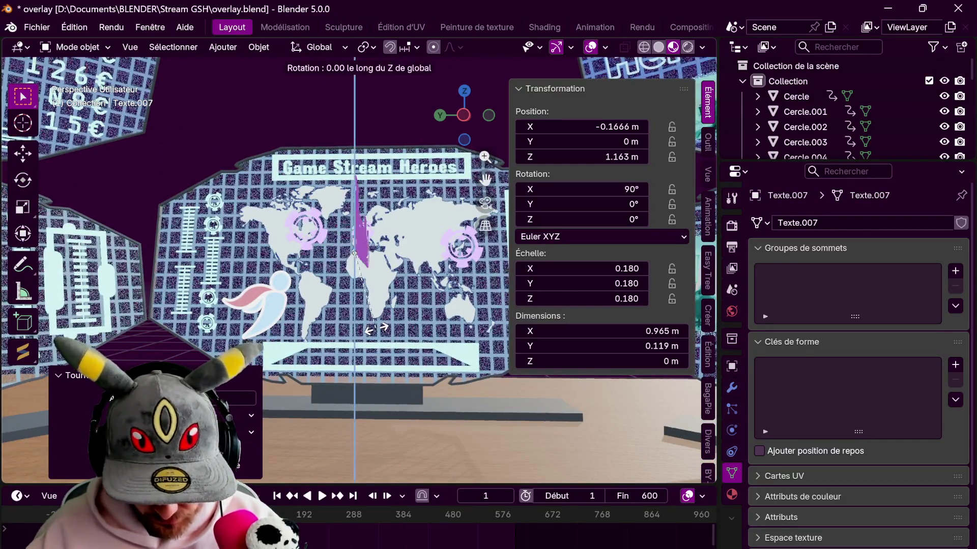
{"action": "type", "text": "90"}
{"action": "key", "text": "Return"}
{"action": "type", "text": "rz180"}
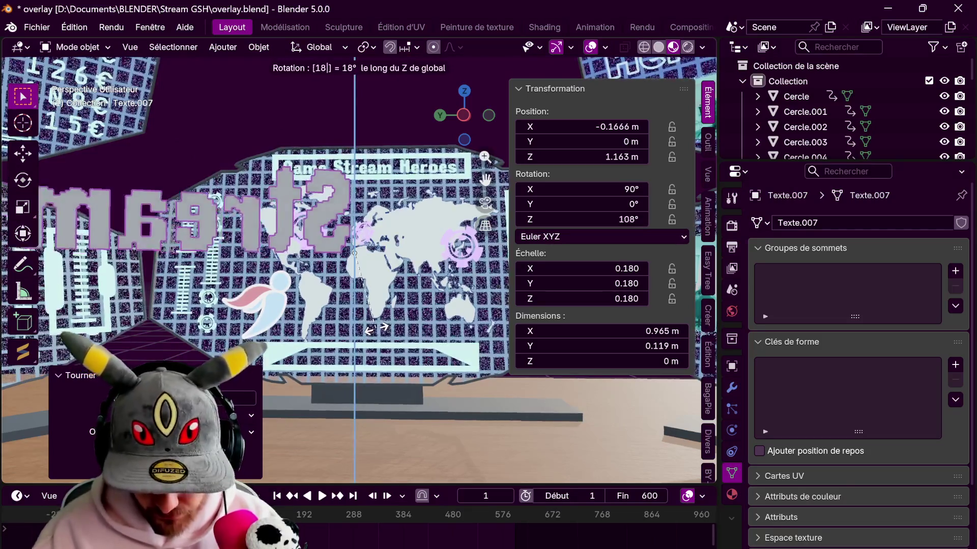
{"action": "key", "text": "Return"}
Shrink the text to 0.064 over the world-map panel and bring up its material settings.
{"action": "left_click", "coordinate": [463, 93]}
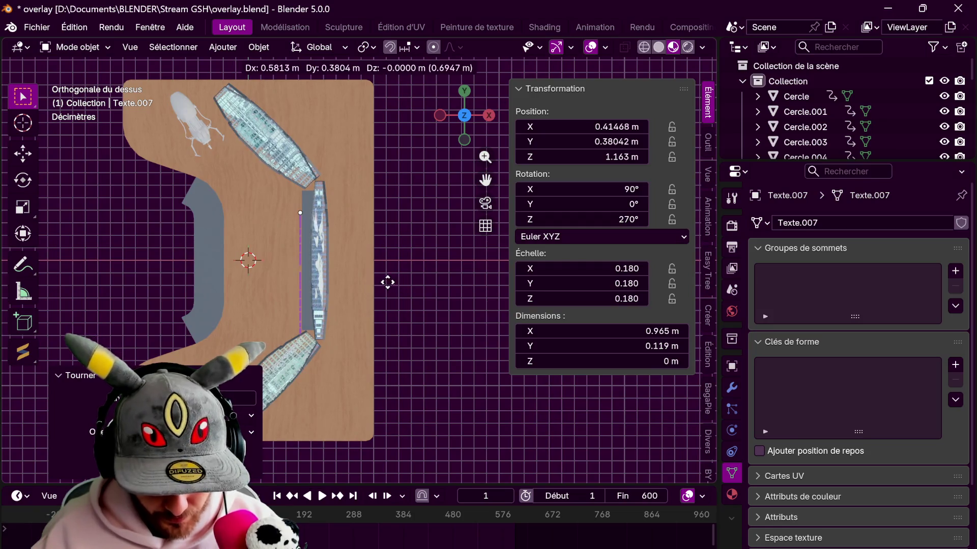
{"action": "left_click", "coordinate": [347, 237]}
{"action": "middle_click_drag", "start_coordinate": [347, 237], "coordinate": [379, 278]}
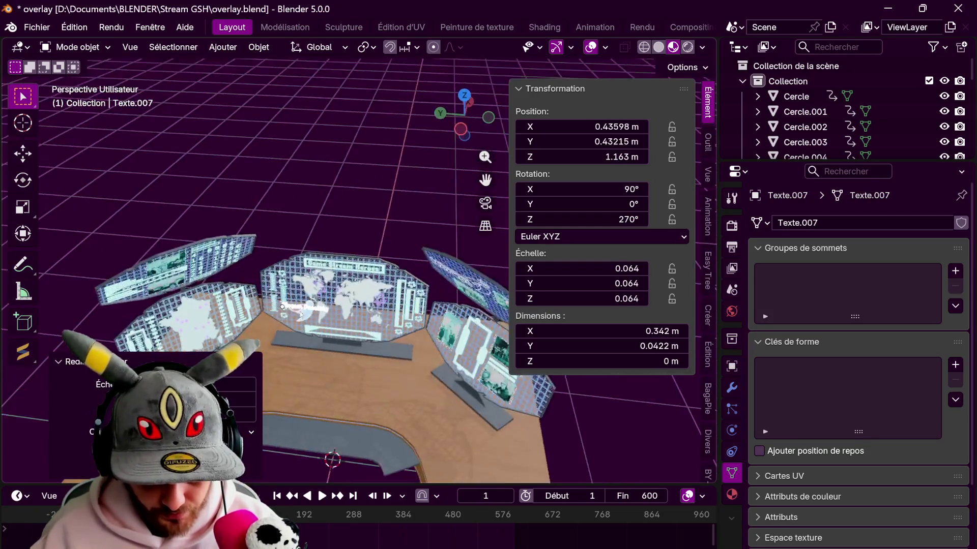
{"action": "scroll", "coordinate": [379, 278], "scroll_direction": "up", "scroll_amount": 3}
{"action": "left_click", "coordinate": [732, 495]}
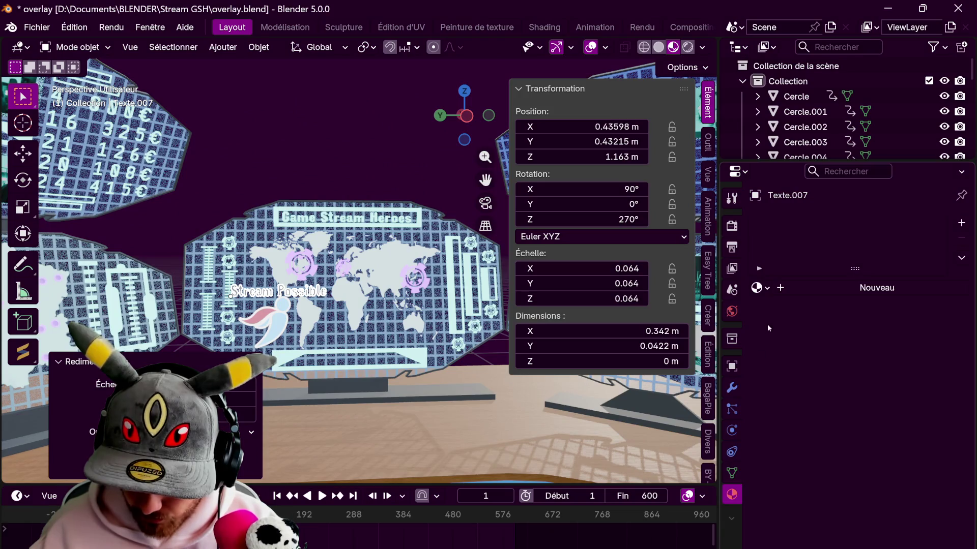
{"action": "type", "text": "lu"}
Give the text the cyan lumière material, reposition it and narrow it along Y to about 0.059.
{"action": "left_click", "coordinate": [782, 310]}
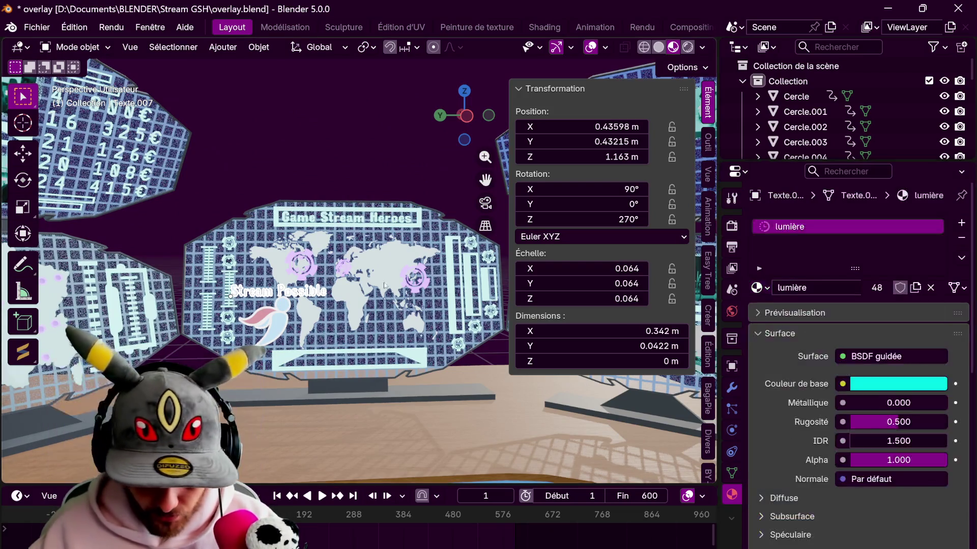
{"action": "left_click", "coordinate": [466, 116]}
{"action": "key", "text": "g"}
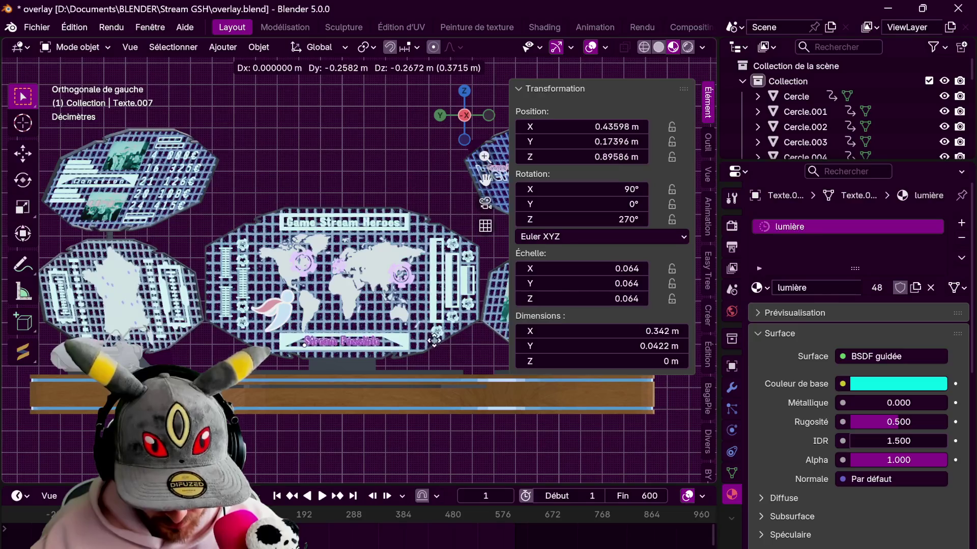
{"action": "scroll", "coordinate": [450, 341], "scroll_direction": "up", "scroll_amount": 2}
{"action": "scroll", "coordinate": [451, 335], "scroll_direction": "up", "scroll_amount": 2}
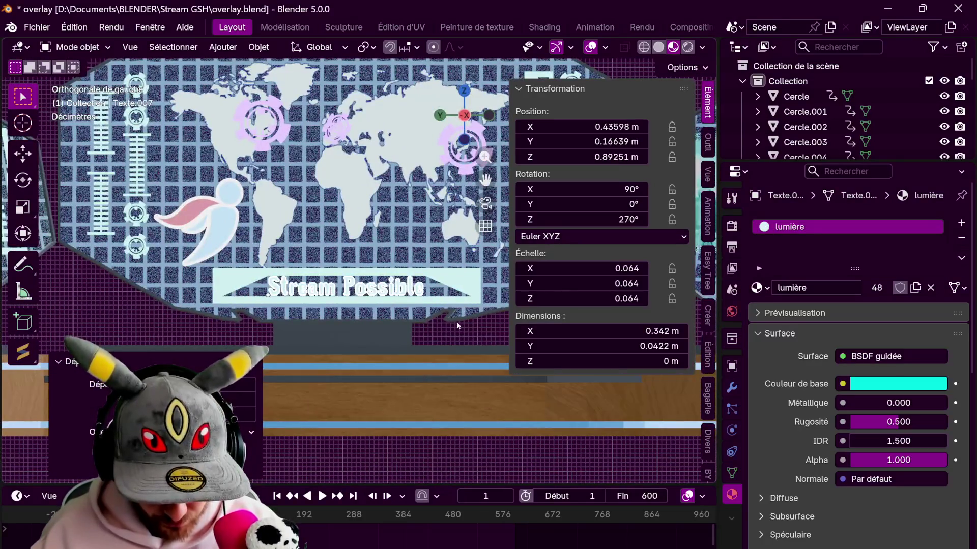
{"action": "left_click", "coordinate": [452, 321]}
{"action": "key", "text": "s"}
{"action": "key", "text": "y"}
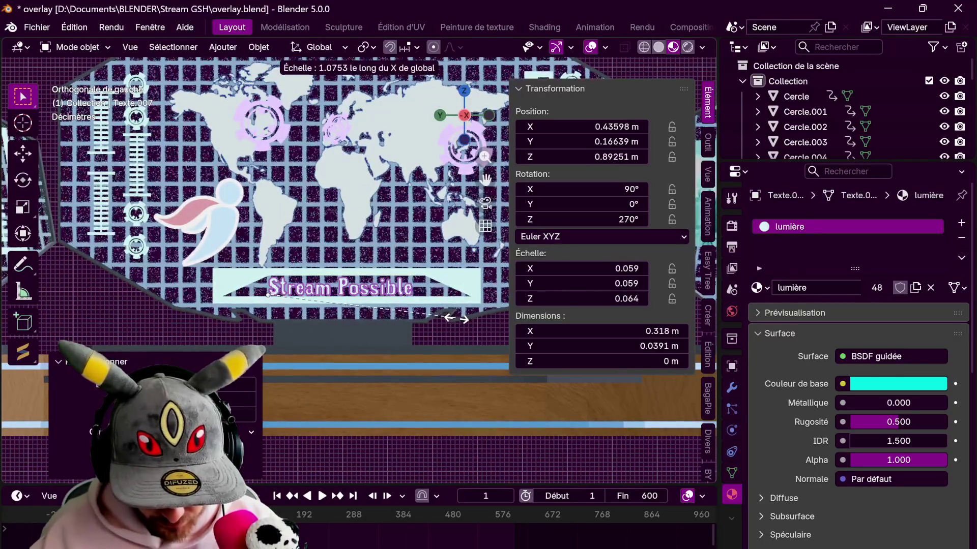
{"action": "left_click", "coordinate": [460, 319]}
Lower the text into the banner beneath the world map and nudge it along X into place.
{"action": "key", "text": "g"}
{"action": "key", "text": "z"}
{"action": "left_click", "coordinate": [462, 320]}
{"action": "mouse_move", "coordinate": [462, 319]}
{"action": "middle_mouse_down"}
{"action": "mouse_move", "coordinate": [262, 303]}
{"action": "mouse_move", "coordinate": [99, 432]}
{"action": "mouse_move", "coordinate": [253, 296]}
{"action": "middle_mouse_up"}
{"action": "key", "text": "g"}
{"action": "key", "text": "x"}
{"action": "left_click", "coordinate": [275, 300]}
{"action": "key", "text": "g"}
{"action": "key", "text": "x"}
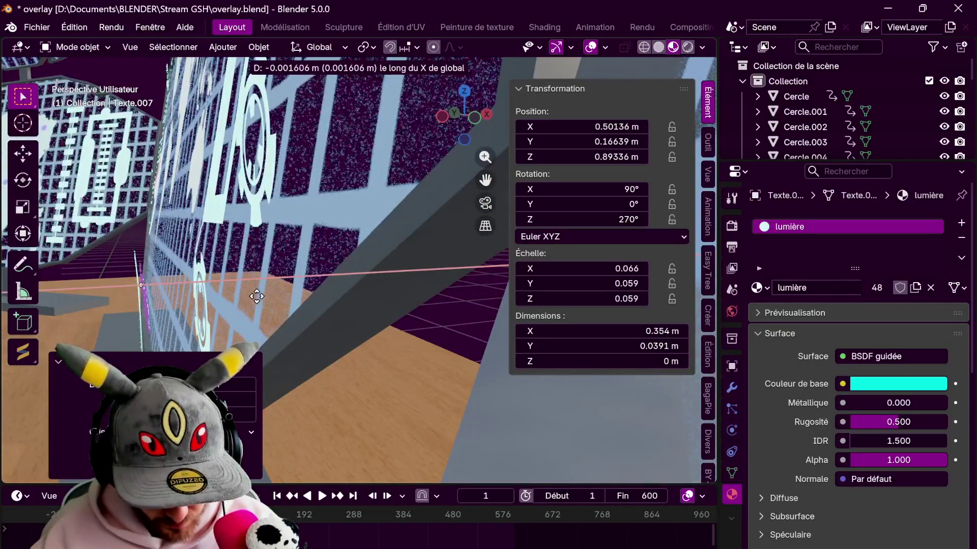
{"action": "left_click", "coordinate": [189, 302]}
Orbit to face the screens and select the small light strip Plan.019.
{"action": "mouse_move", "coordinate": [189, 302]}
{"action": "middle_mouse_down"}
{"action": "mouse_move", "coordinate": [343, 135]}
{"action": "mouse_move", "coordinate": [379, 165]}
{"action": "middle_mouse_up"}
{"action": "mouse_move", "coordinate": [260, 229]}
{"action": "middle_mouse_down"}
{"action": "mouse_move", "coordinate": [299, 231]}
{"action": "mouse_move", "coordinate": [419, 137]}
{"action": "mouse_move", "coordinate": [424, 153]}
{"action": "middle_mouse_up"}
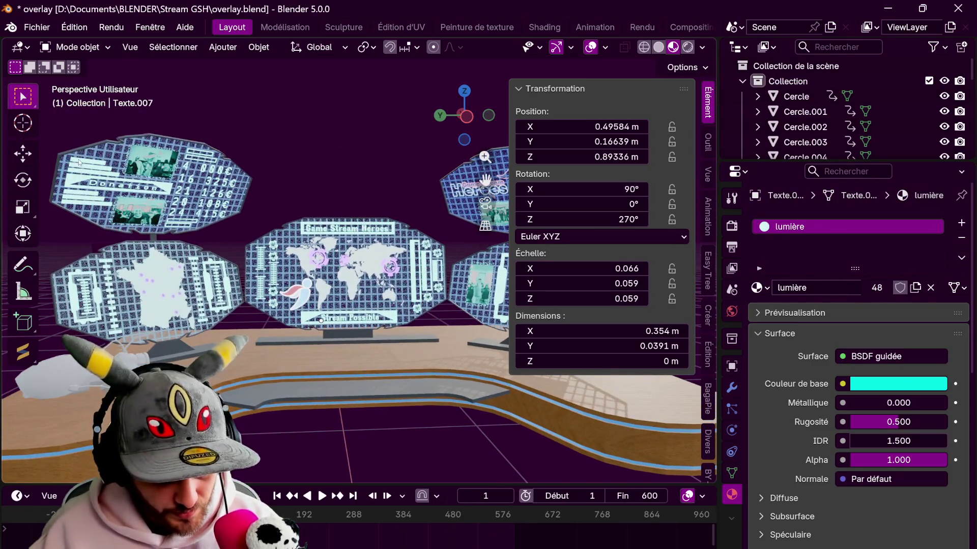
{"action": "left_click", "coordinate": [84, 165]}
{"action": "left_click", "coordinate": [126, 156]}
{"action": "mouse_move", "coordinate": [473, 106]}
{"action": "left_mouse_down"}
{"action": "mouse_move", "coordinate": [494, 81]}
{"action": "mouse_move", "coordinate": [468, 91]}
{"action": "left_mouse_up"}
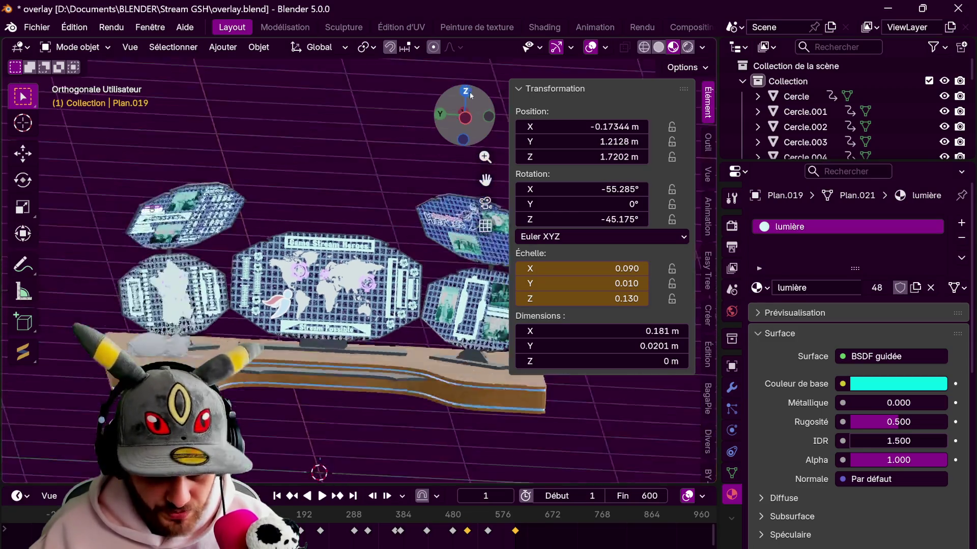
Duplicate the light strip, then rotate and place the copy beside the angled screen in top view.
{"action": "left_click", "coordinate": [468, 92]}
{"action": "key", "text": "shift+d"}
{"action": "left_click", "coordinate": [415, 282]}
{"action": "key", "text": "r"}
{"action": "left_click", "coordinate": [337, 374]}
{"action": "key", "text": "g"}
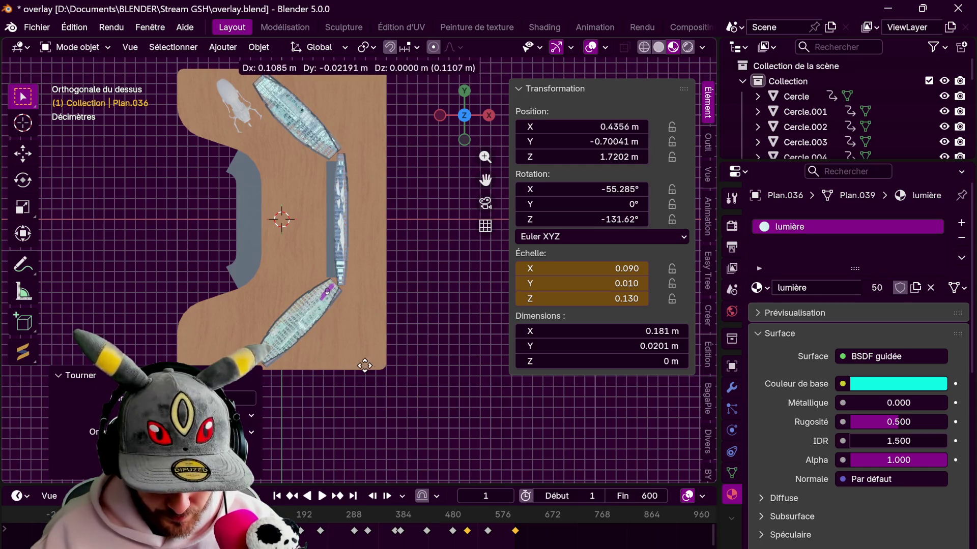
{"action": "left_click", "coordinate": [371, 360]}
Refine the copied strip's position with local Z, Y and X moves toward the Game Stream Heroes screen.
{"action": "mouse_move", "coordinate": [372, 360]}
{"action": "middle_mouse_down"}
{"action": "mouse_move", "coordinate": [436, 258]}
{"action": "mouse_move", "coordinate": [243, 260]}
{"action": "mouse_move", "coordinate": [396, 162]}
{"action": "middle_mouse_up"}
{"action": "scroll", "coordinate": [435, 258], "scroll_direction": "up", "scroll_amount": 5}
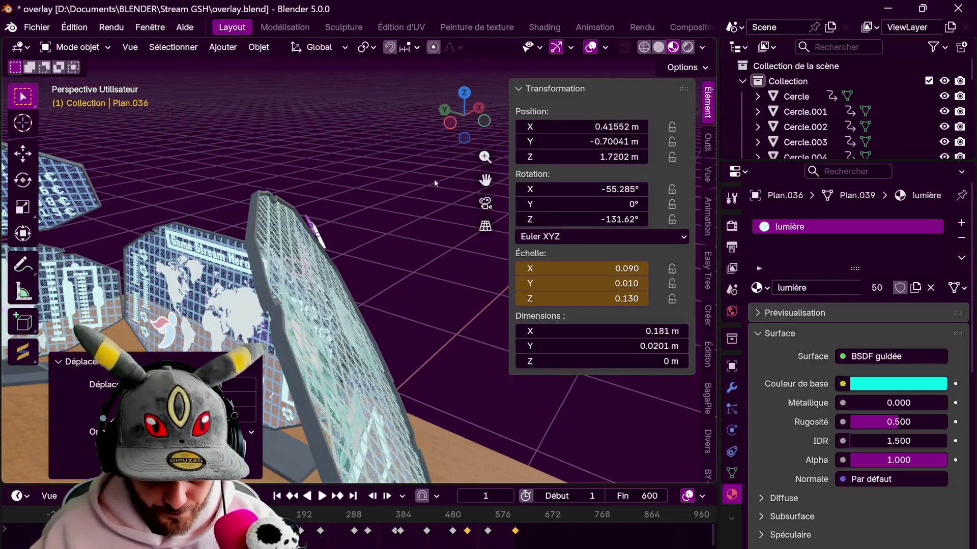
{"action": "key", "text": "g"}
{"action": "key", "text": "z"}
{"action": "key", "text": "z"}
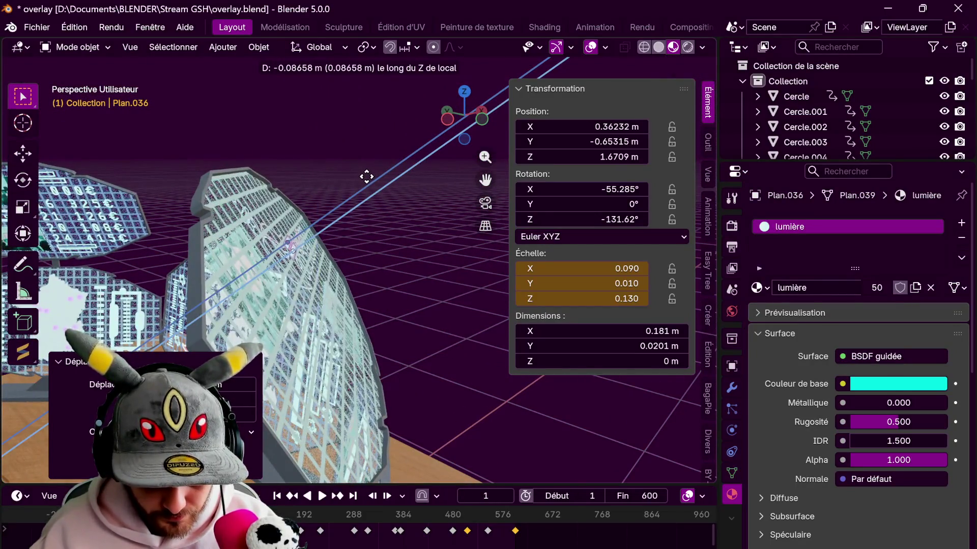
{"action": "left_click", "coordinate": [342, 181]}
{"action": "middle_click_drag", "start_coordinate": [342, 181], "coordinate": [383, 229]}
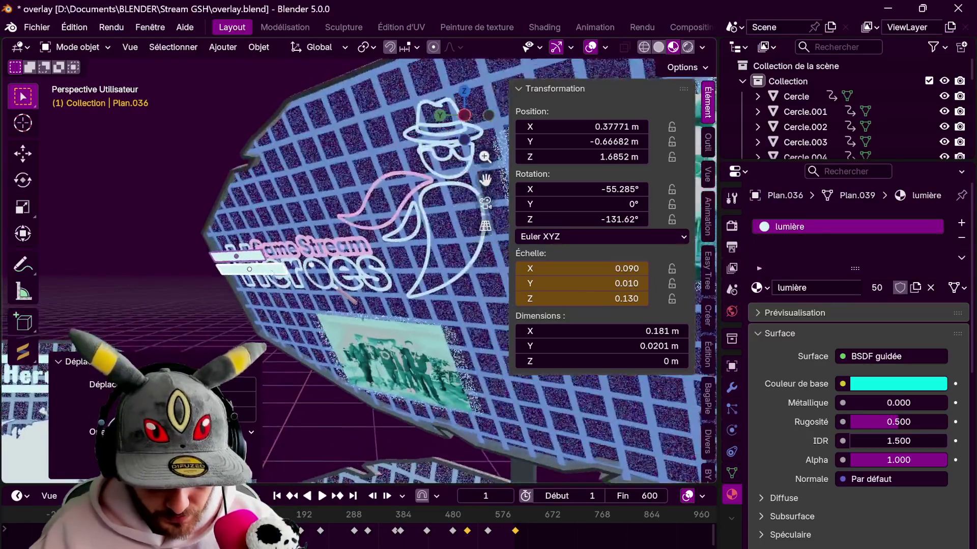
{"action": "key", "text": "g"}
{"action": "key", "text": "y"}
{"action": "left_click", "coordinate": [397, 210]}
{"action": "key", "text": "g"}
{"action": "key", "text": "x"}
{"action": "key", "text": "x"}
{"action": "left_click", "coordinate": [430, 194]}
{"action": "mouse_move", "coordinate": [429, 195]}
{"action": "middle_mouse_down"}
{"action": "mouse_move", "coordinate": [450, 273]}
{"action": "mouse_move", "coordinate": [356, 290]}
{"action": "middle_mouse_up"}
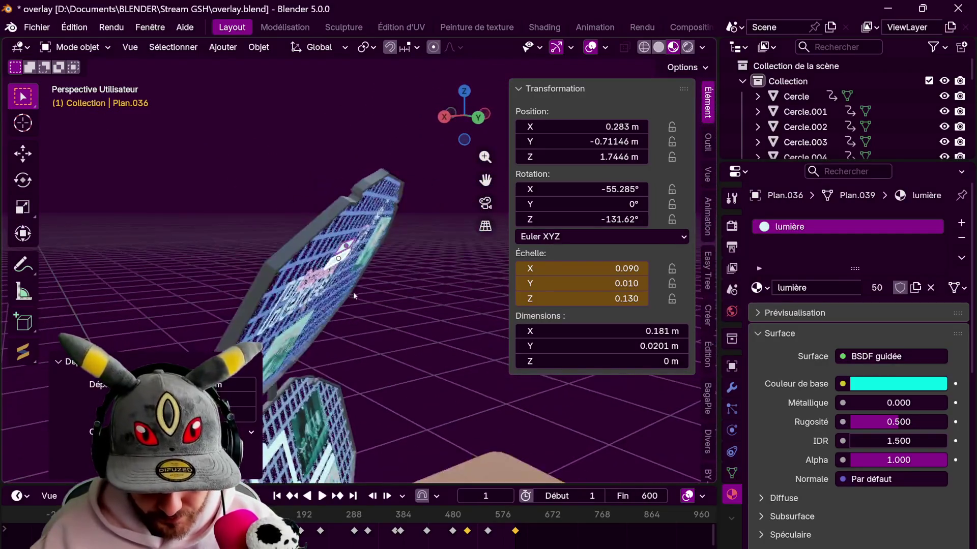
{"action": "key", "text": "g"}
{"action": "key", "text": "z"}
{"action": "key", "text": "z"}
{"action": "left_click", "coordinate": [345, 286]}
Face the screen, tilt the strip about its own Z axis and set its final place on the screen.
{"action": "key", "text": "shift+KP_1"}
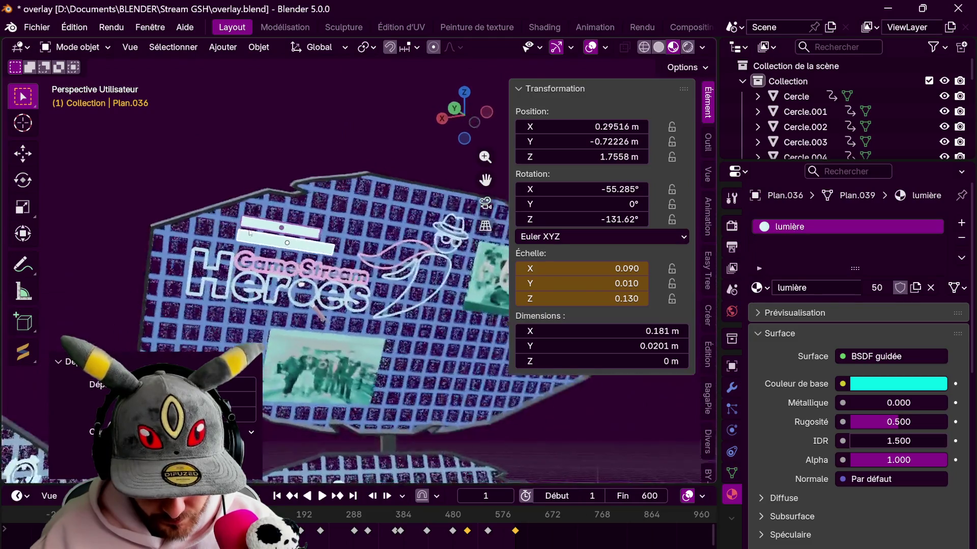
{"action": "key", "text": "r"}
{"action": "key", "text": "z"}
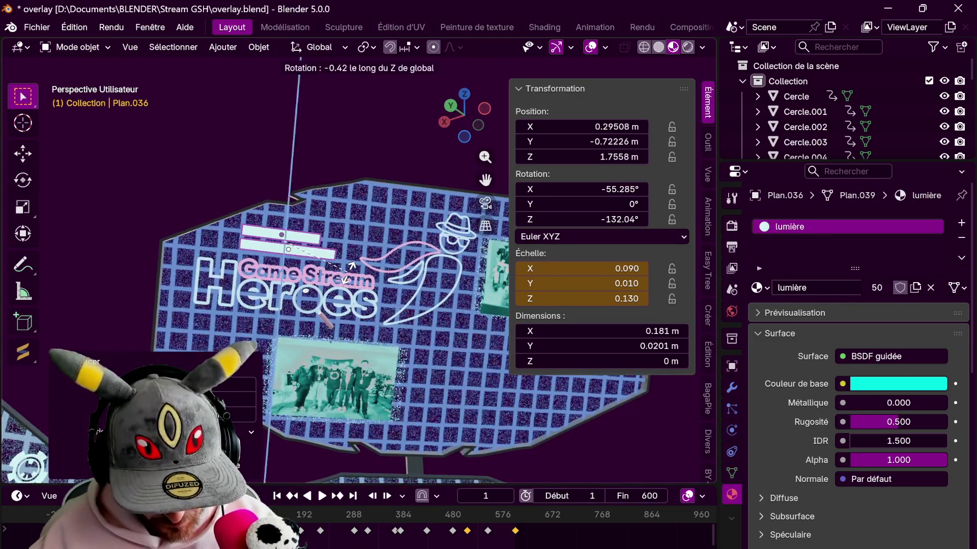
{"action": "key", "text": "z"}
{"action": "left_click", "coordinate": [353, 273]}
{"action": "key", "text": "g"}
{"action": "key", "text": "x"}
{"action": "key", "text": "x"}
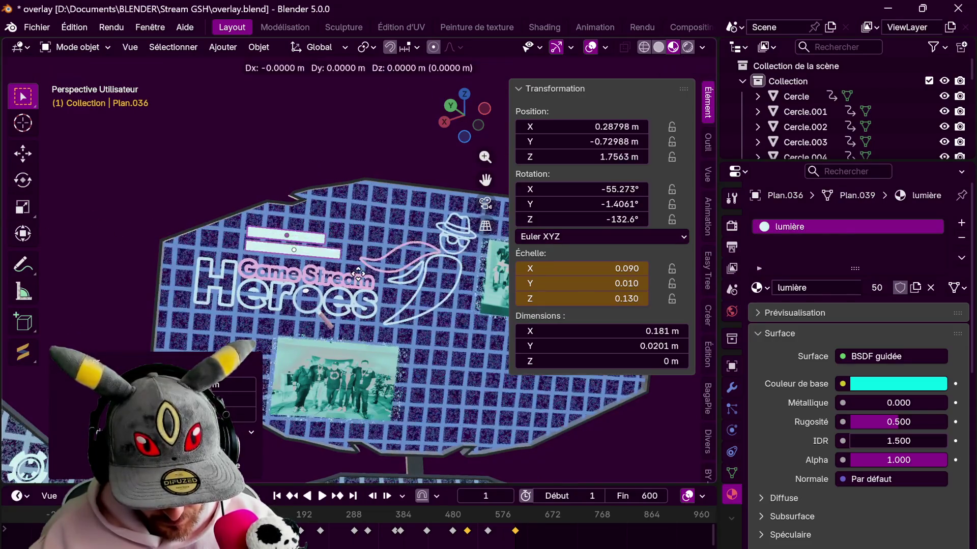
{"action": "key", "text": "y"}
{"action": "key", "text": "y"}
{"action": "left_click", "coordinate": [360, 273]}
Review the whole scene from above, then switch over to Krita.
{"action": "middle_click_drag", "start_coordinate": [360, 273], "coordinate": [356, 228]}
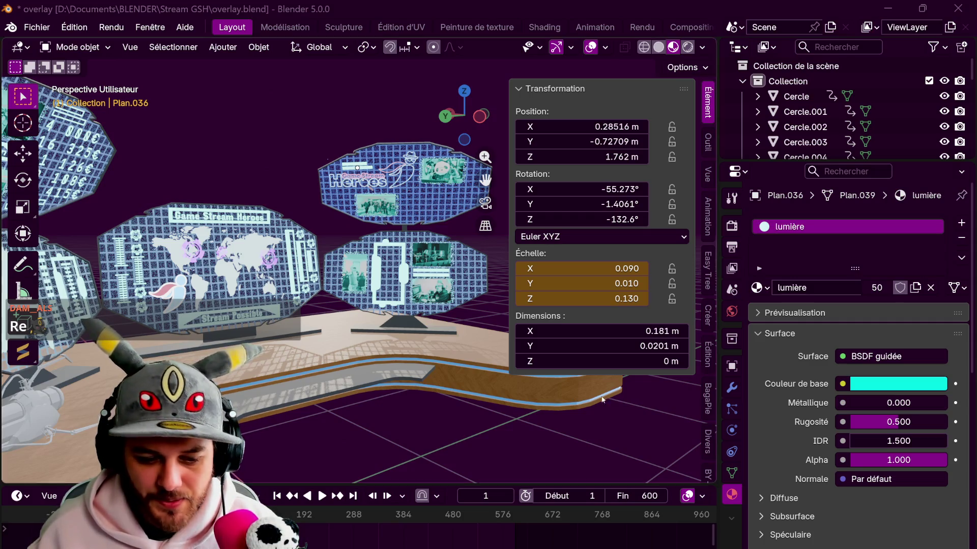
{"action": "left_click", "coordinate": [464, 91]}
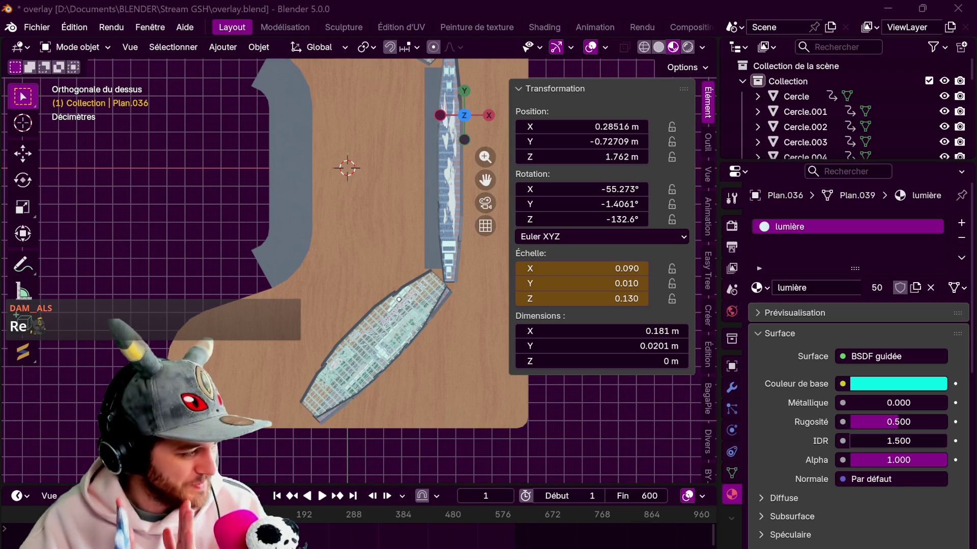
{"action": "key", "text": "alt+Tab"}
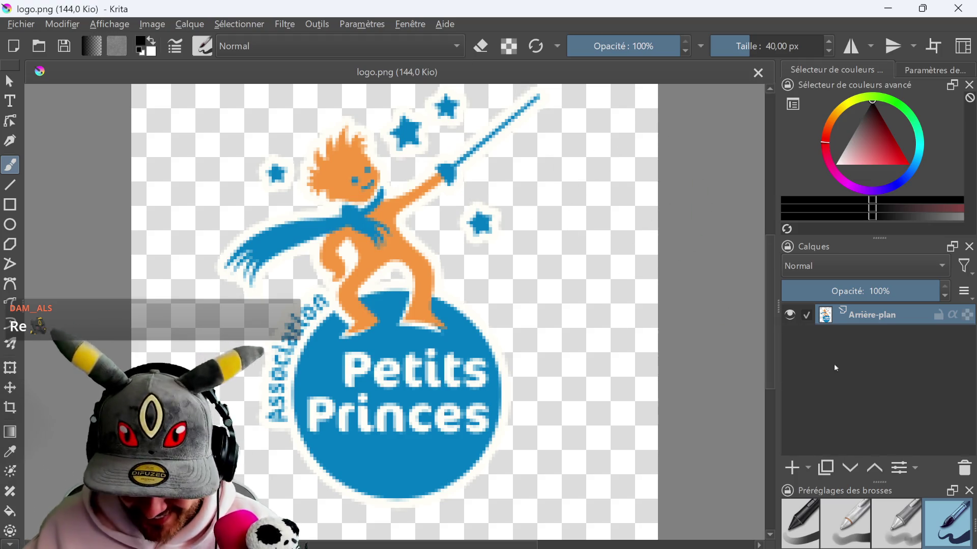
Add a new paint layer beneath the logo and fill it with black.
{"action": "left_click", "coordinate": [794, 468]}
{"action": "left_click_drag", "start_coordinate": [877, 315], "coordinate": [878, 340]}
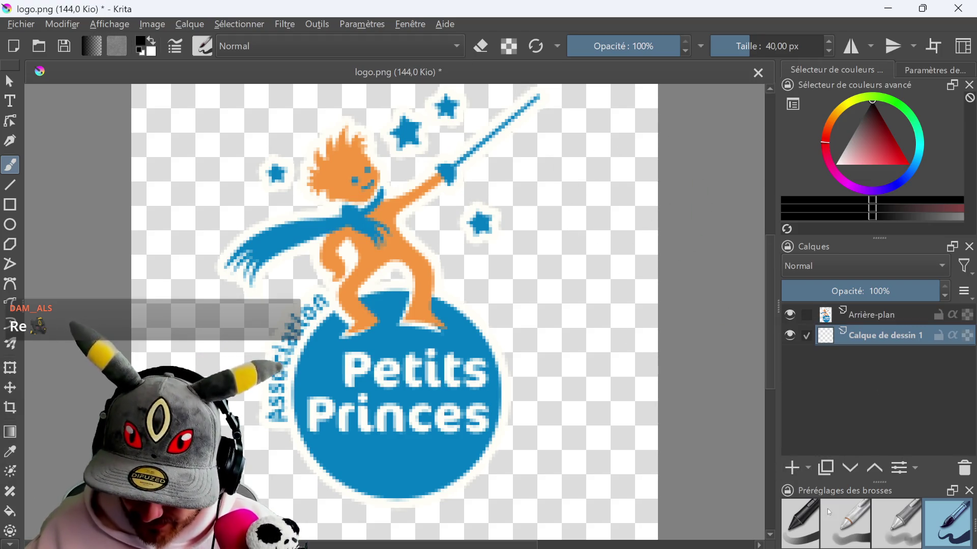
{"action": "left_click", "coordinate": [10, 512]}
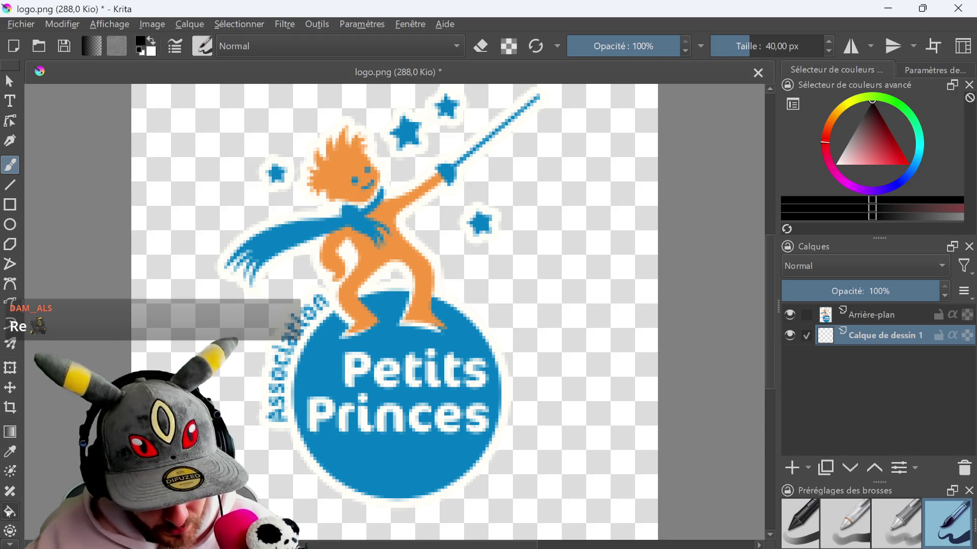
{"action": "left_click", "coordinate": [153, 365]}
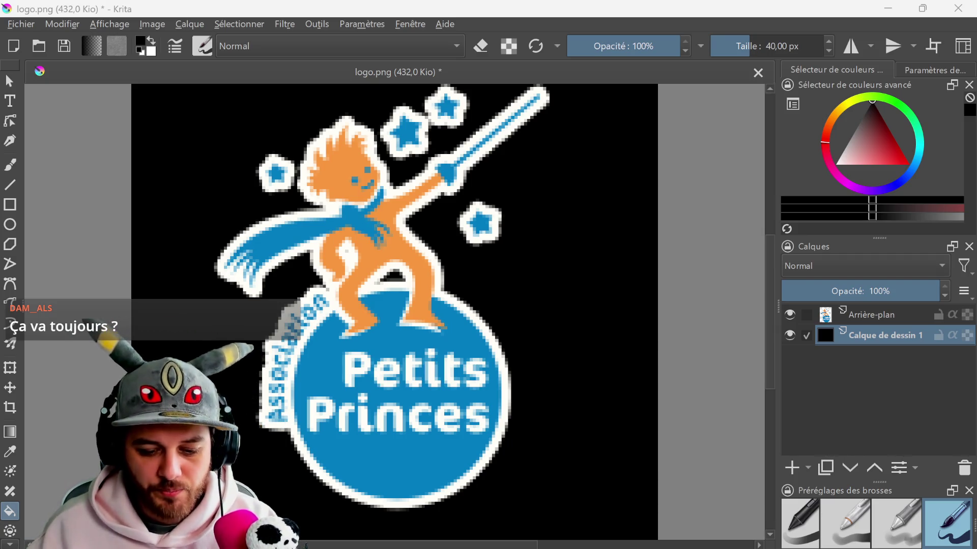
Select the logo's Arrière-plan layer and bring up the Filtre menu.
{"action": "left_click", "coordinate": [865, 321]}
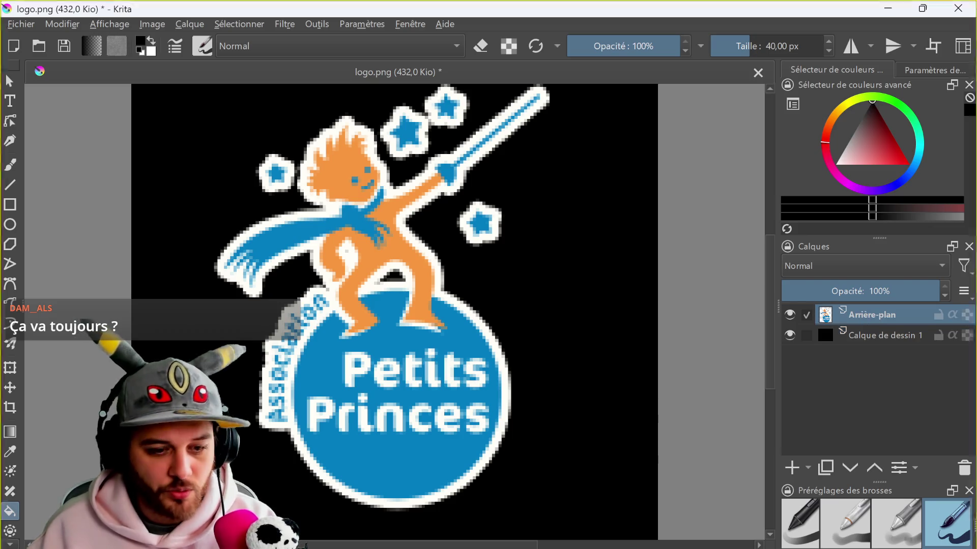
{"action": "left_click", "coordinate": [287, 27]}
{"action": "mouse_move", "coordinate": [359, 78]}
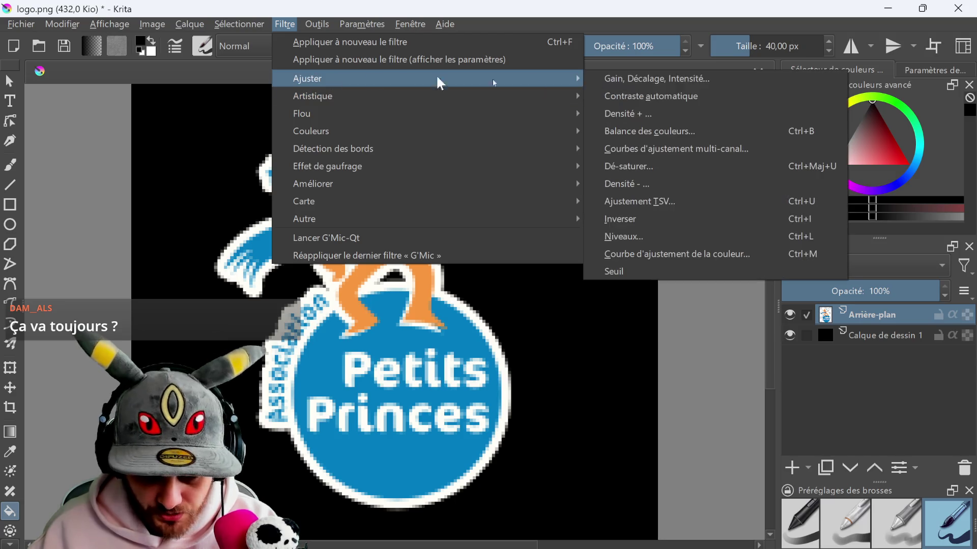
Apply Gain, Décalage, Intensité with the offset pushed to white, making the logo a white silhouette.
{"action": "left_click", "coordinate": [657, 78]}
{"action": "left_click_drag", "start_coordinate": [671, 354], "coordinate": [640, 356]}
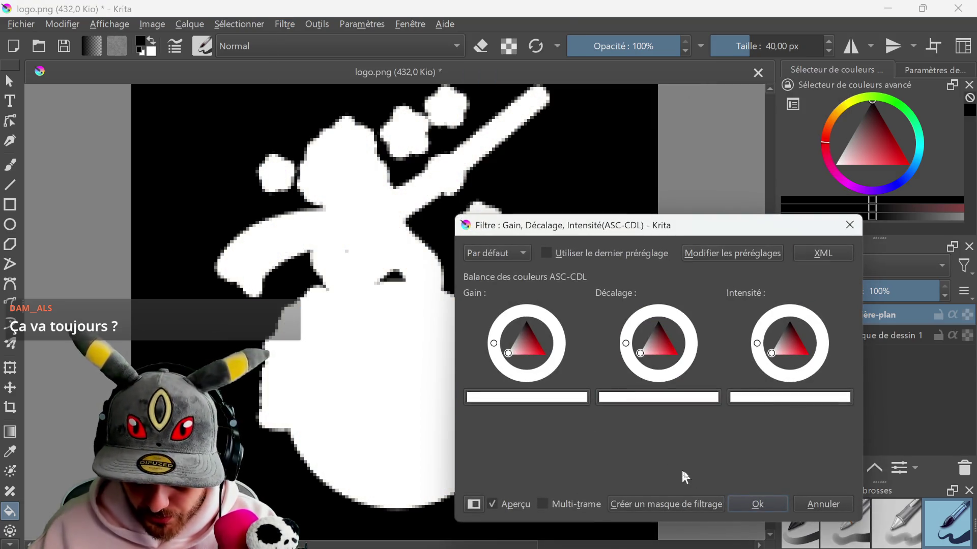
{"action": "left_click", "coordinate": [758, 504]}
Export the image as a PNG, then quit Krita without saving the original.
{"action": "left_click", "coordinate": [21, 23]}
{"action": "left_click", "coordinate": [93, 181]}
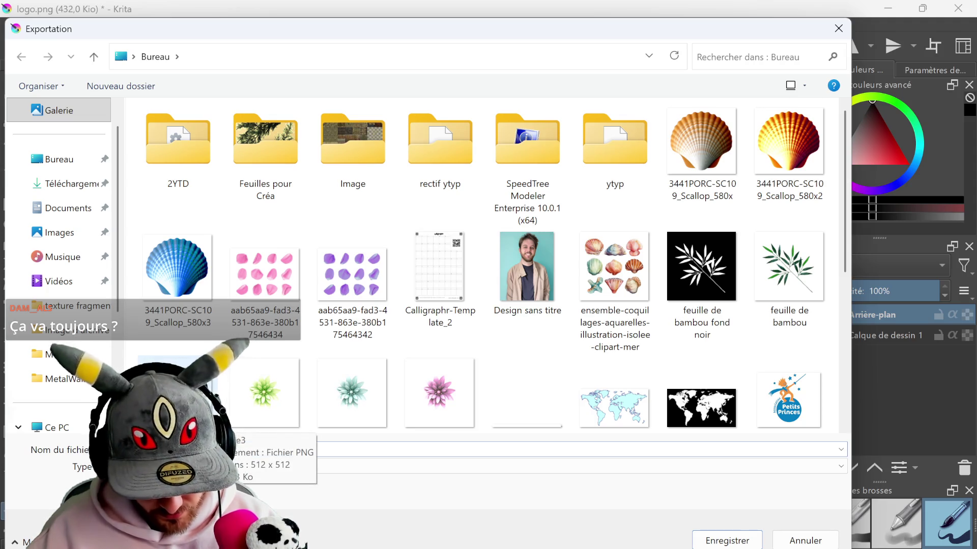
{"action": "key", "text": "Return"}
{"action": "key", "text": "Return"}
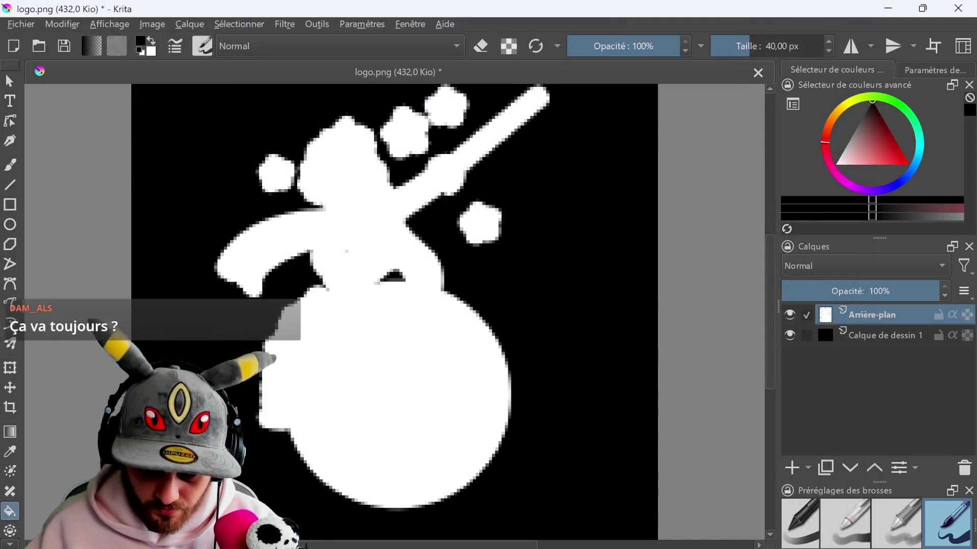
{"action": "left_click", "coordinate": [958, 8]}
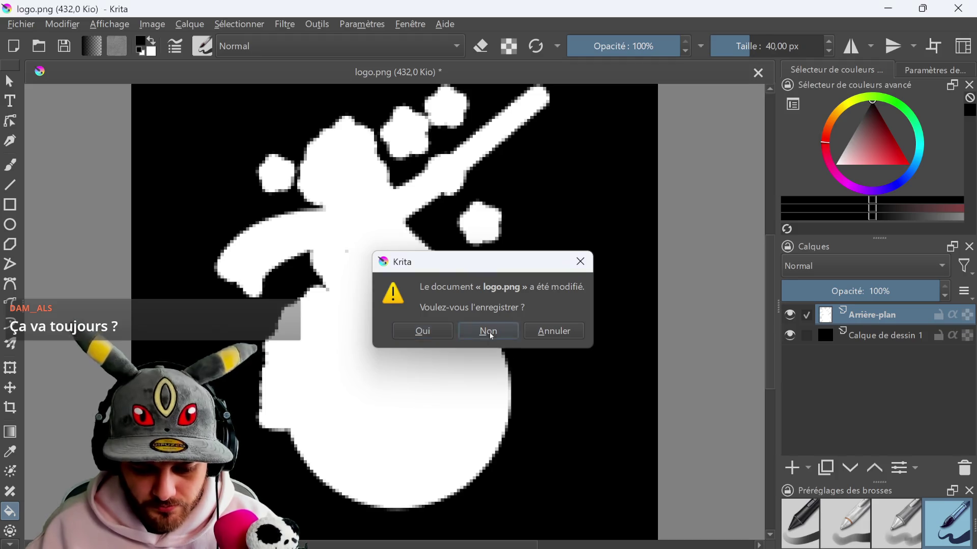
{"action": "left_click", "coordinate": [489, 331]}
Add a new plane and place it beside the desk.
{"action": "middle_click_drag", "start_coordinate": [337, 307], "coordinate": [213, 303], "text": "shift"}
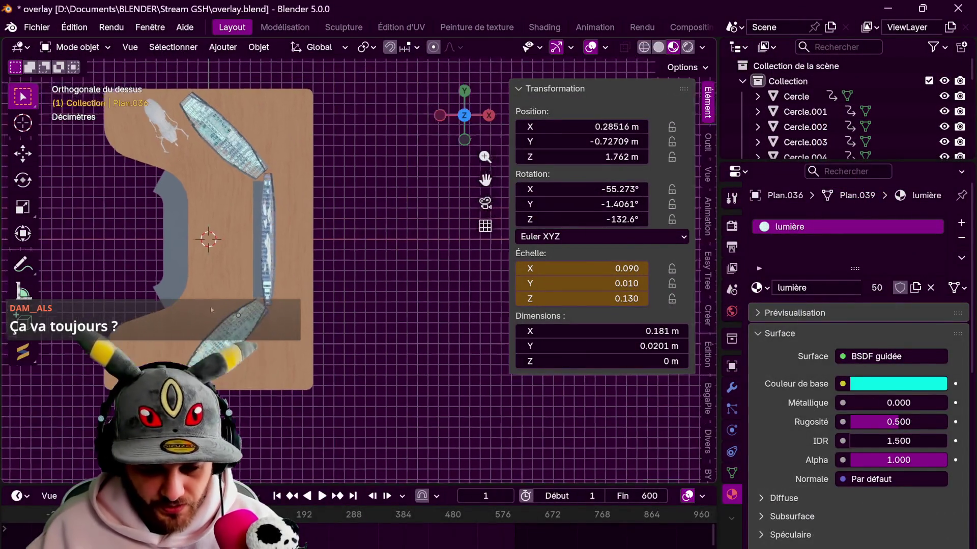
{"action": "key", "text": "shift+a"}
{"action": "left_click", "coordinate": [374, 65]}
{"action": "key", "text": "g"}
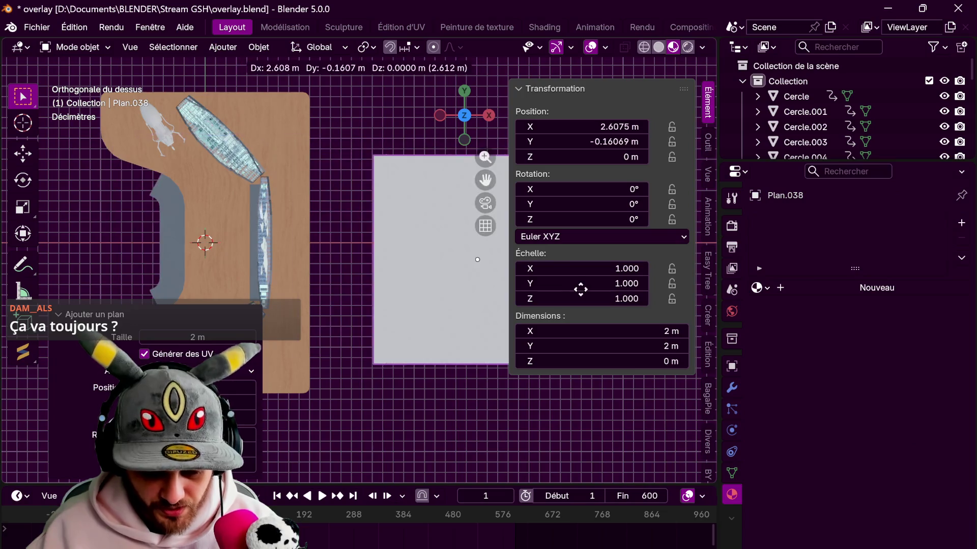
{"action": "left_click", "coordinate": [442, 229]}
{"action": "middle_click_drag", "start_coordinate": [443, 229], "coordinate": [286, 229], "text": "shift"}
Give the plane a new material named image10.
{"action": "left_click", "coordinate": [876, 288]}
{"action": "double_click", "coordinate": [843, 227]}
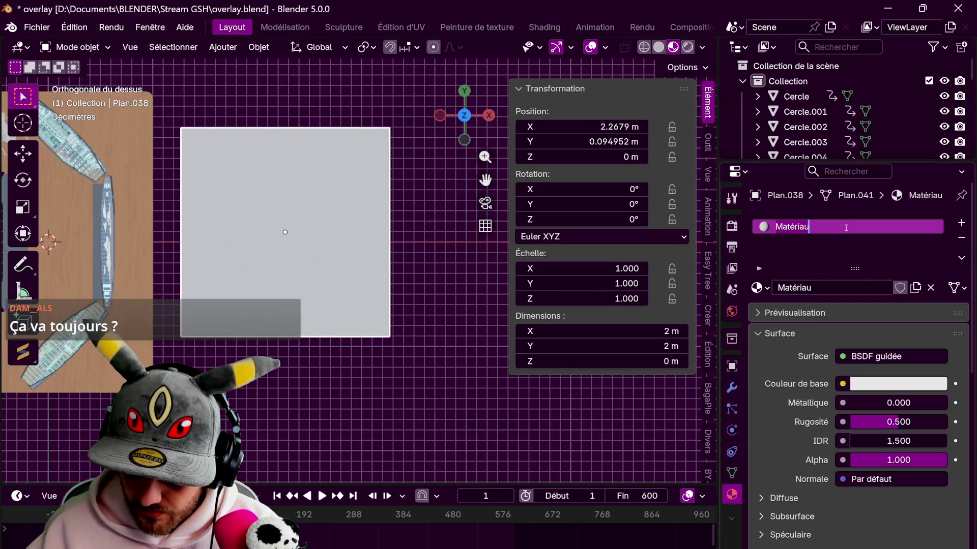
{"action": "type", "text": "image1"}
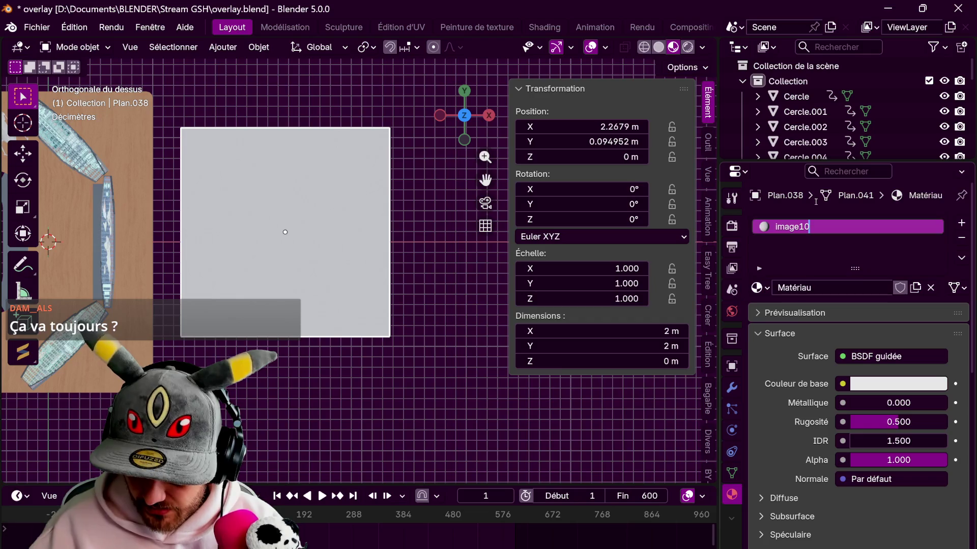
{"action": "type", "text": "0"}
{"action": "key", "text": "Return"}
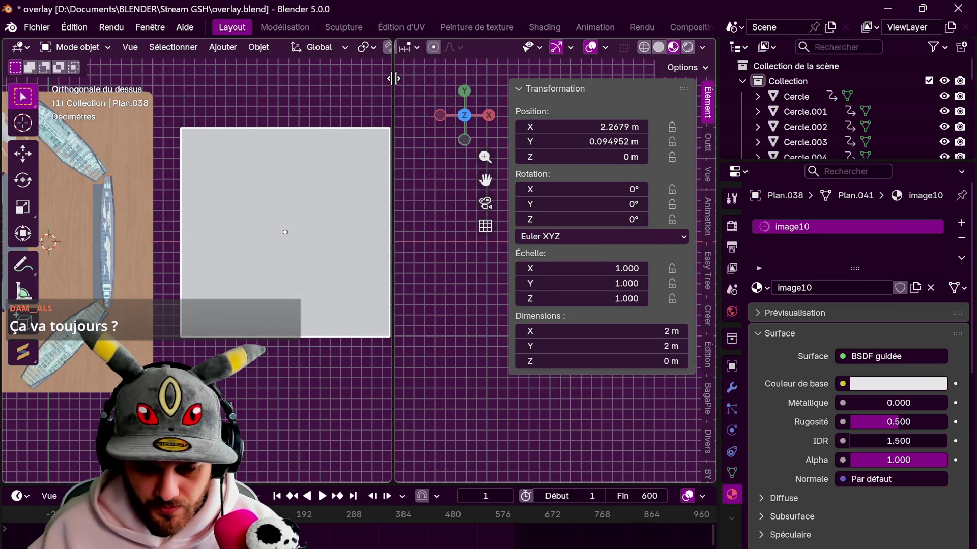
Split the viewport and set the new area to the Shader Editor.
{"action": "left_click_drag", "start_coordinate": [712, 38], "coordinate": [393, 92]}
{"action": "left_click", "coordinate": [413, 47]}
{"action": "left_click", "coordinate": [409, 156]}
{"action": "left_click", "coordinate": [413, 47]}
{"action": "left_click", "coordinate": [397, 172]}
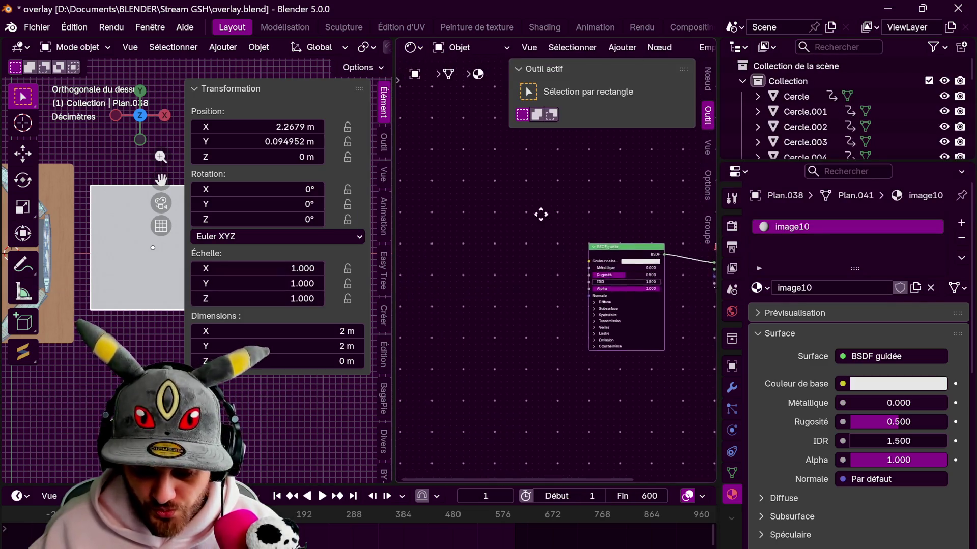
Bring in logo.png as an image texture and link its colour to Base Color.
{"action": "middle_click_drag", "start_coordinate": [427, 205], "coordinate": [553, 197]}
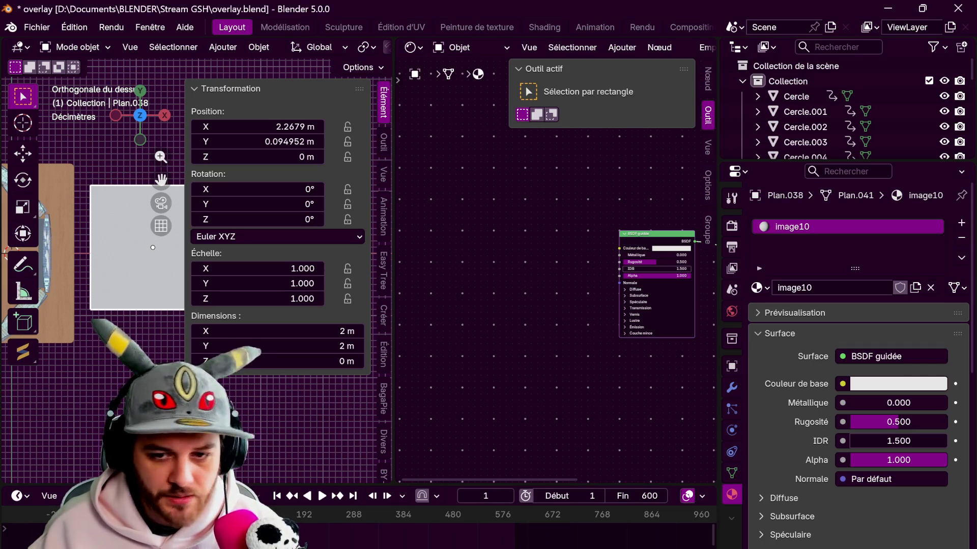
{"action": "left_click_drag", "start_coordinate": [463, 175], "coordinate": [439, 221]}
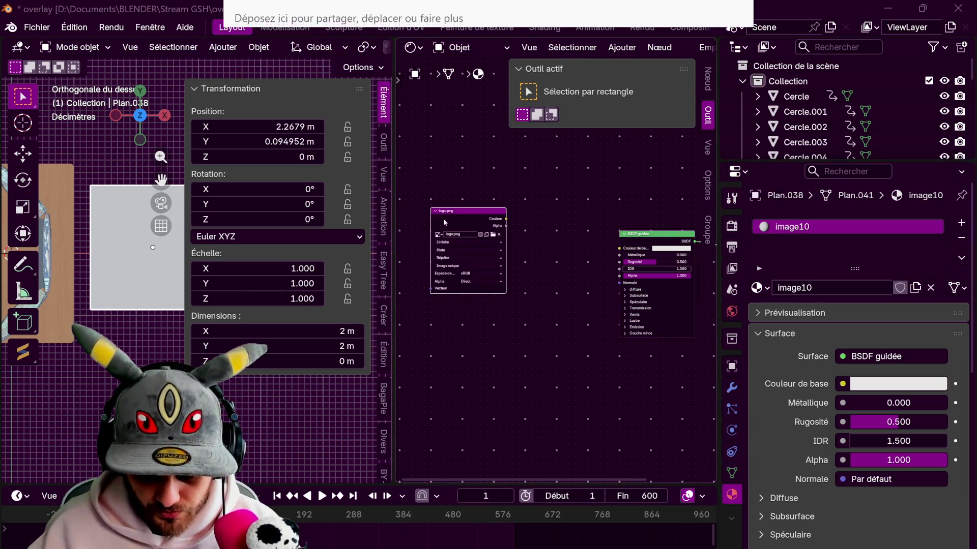
{"action": "left_click_drag", "start_coordinate": [618, 252], "coordinate": [620, 249]}
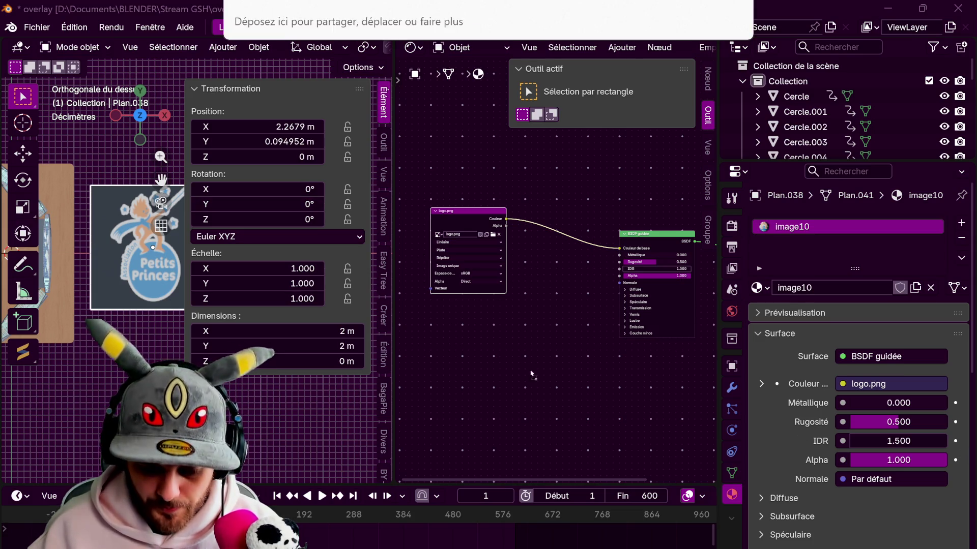
Bring in logoalpha.png as Non-colour data and link it to the Alpha input.
{"action": "left_click_drag", "start_coordinate": [451, 229], "coordinate": [446, 328]}
{"action": "left_click", "coordinate": [473, 384]}
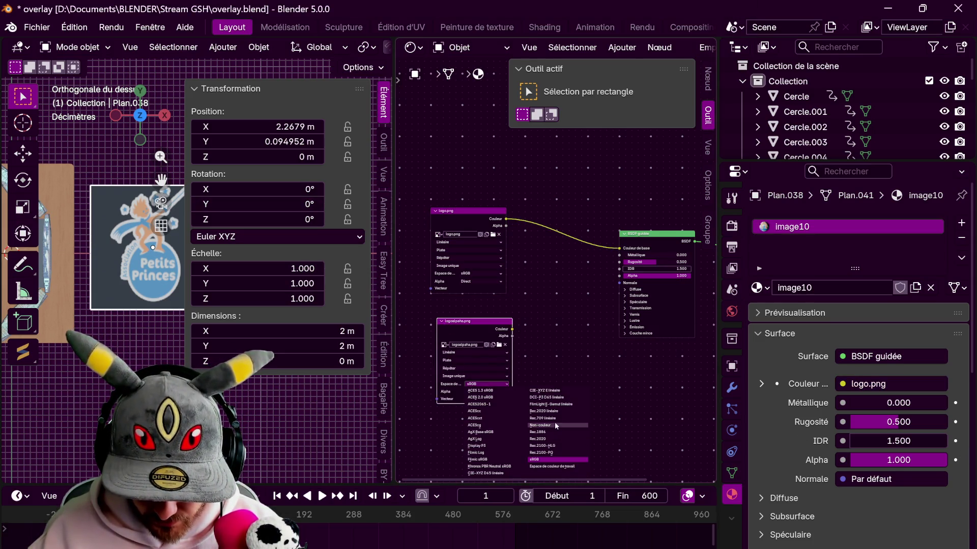
{"action": "left_click", "coordinate": [556, 426]}
{"action": "left_click_drag", "start_coordinate": [620, 276], "coordinate": [620, 277]}
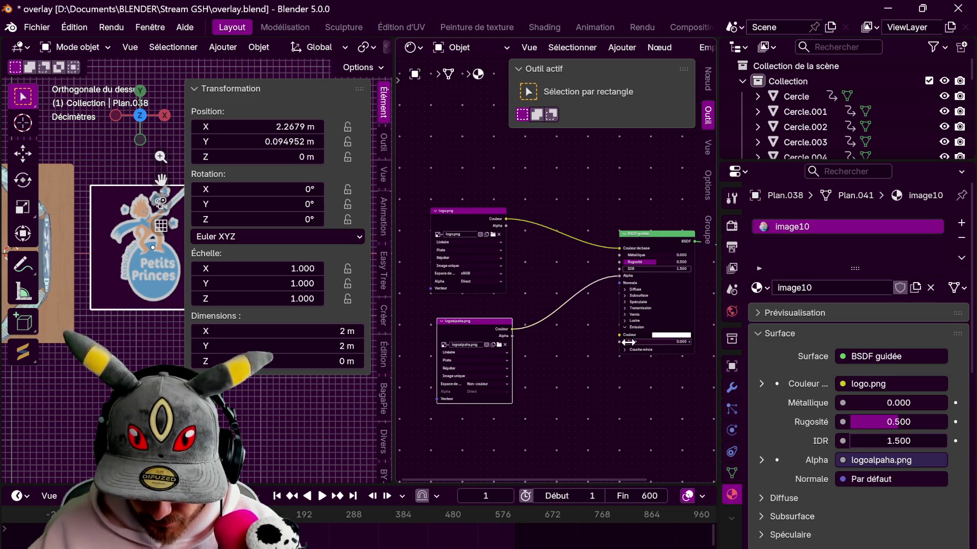
Link the logo colour to Emission, set its strength, and join the node editor back into the viewport.
{"action": "left_click_drag", "start_coordinate": [656, 326], "coordinate": [623, 340]}
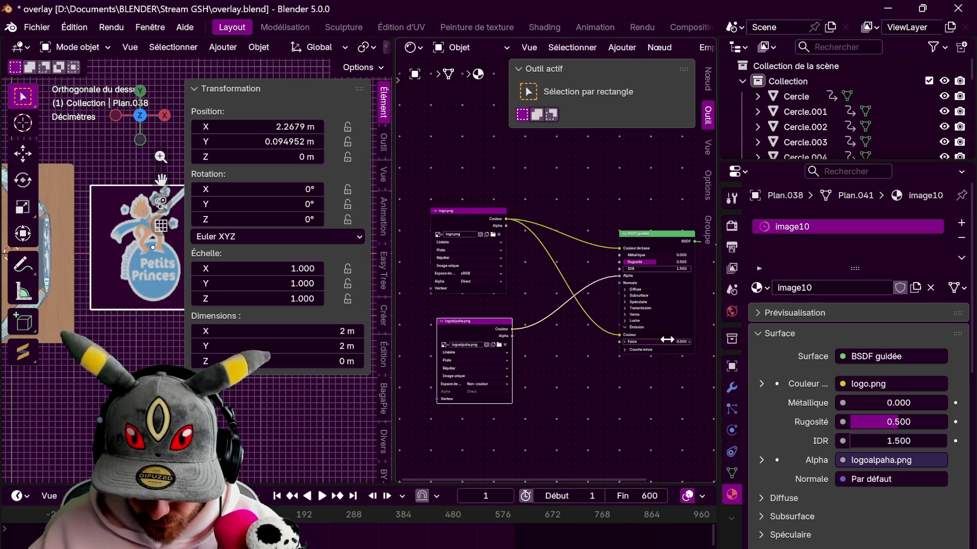
{"action": "key", "text": "Return"}
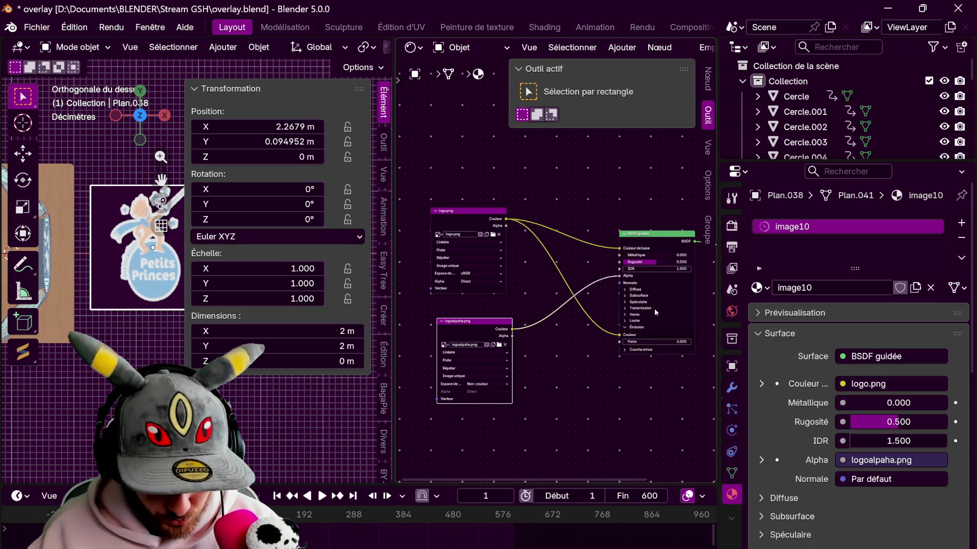
{"action": "right_click", "coordinate": [394, 84]}
{"action": "left_click", "coordinate": [428, 96]}
Shrink the Petits Princes logo plane to 0.163 scale and drop it onto the desk.
{"action": "left_click", "coordinate": [534, 259]}
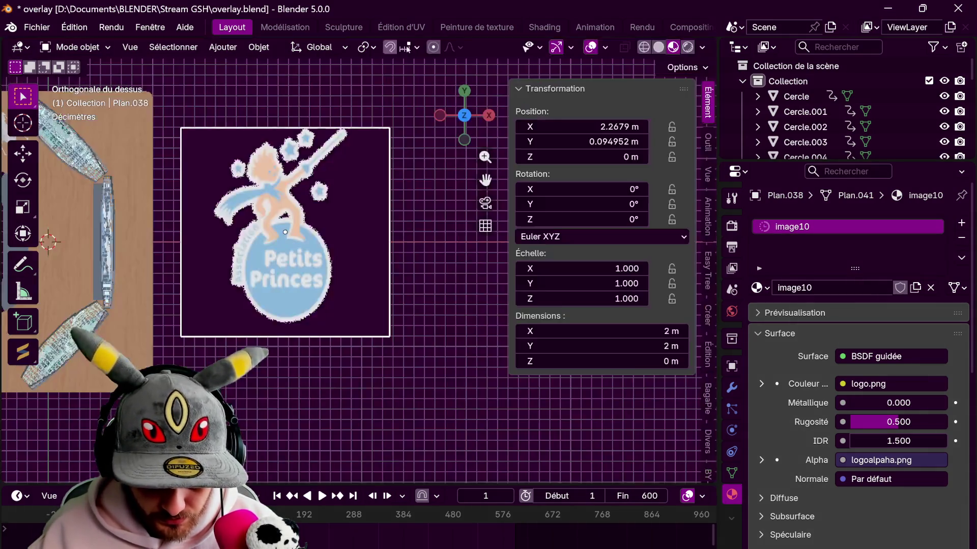
{"action": "key", "text": "s"}
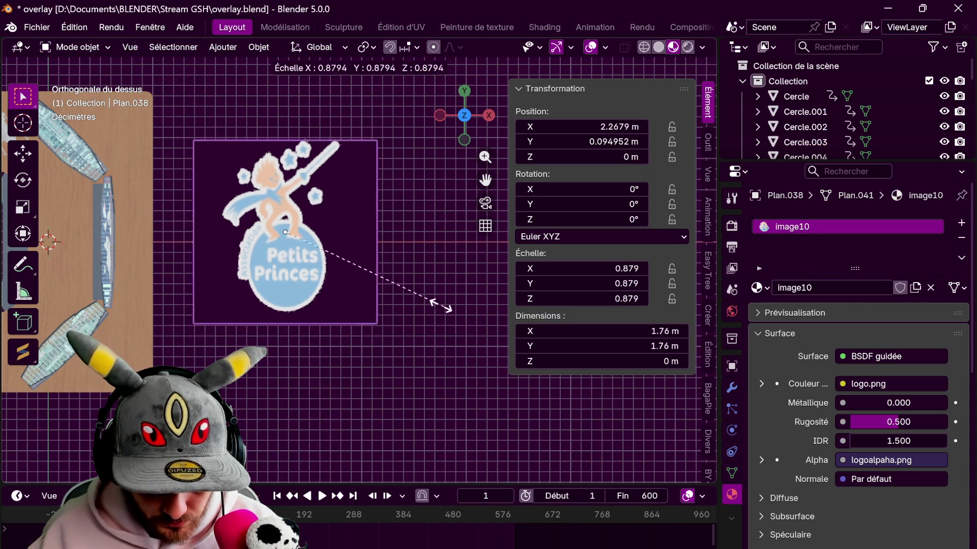
{"action": "left_click", "coordinate": [342, 257]}
{"action": "key", "text": "g"}
{"action": "left_click", "coordinate": [103, 342]}
{"action": "mouse_move", "coordinate": [103, 343]}
{"action": "middle_mouse_down"}
{"action": "mouse_move", "coordinate": [387, 338]}
{"action": "mouse_move", "coordinate": [384, 322]}
{"action": "mouse_move", "coordinate": [413, 290]}
{"action": "middle_mouse_up"}
Raise the logo plane vertically to about 1.58 m above the desk.
{"action": "key", "text": "g"}
{"action": "key", "text": "z"}
{"action": "left_click", "coordinate": [410, 134]}
{"action": "mouse_move", "coordinate": [410, 134]}
{"action": "middle_mouse_down"}
{"action": "mouse_move", "coordinate": [298, 274]}
{"action": "mouse_move", "coordinate": [347, 253]}
{"action": "mouse_move", "coordinate": [412, 313]}
{"action": "mouse_move", "coordinate": [405, 172]}
{"action": "middle_mouse_up"}
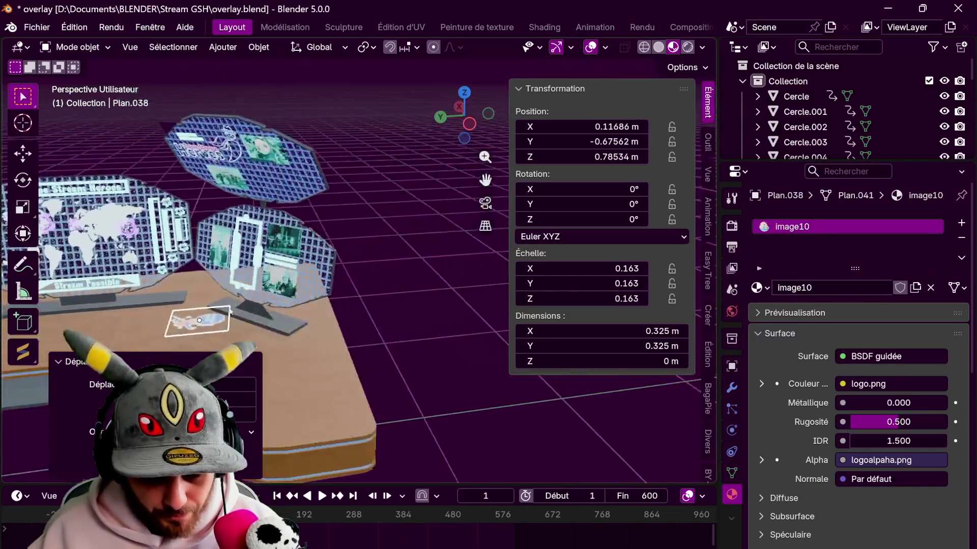
{"action": "key", "text": "g"}
{"action": "key", "text": "z"}
{"action": "left_click", "coordinate": [389, 141]}
{"action": "mouse_move", "coordinate": [366, 142]}
{"action": "middle_mouse_down"}
{"action": "mouse_move", "coordinate": [375, 217]}
{"action": "mouse_move", "coordinate": [340, 211]}
{"action": "middle_mouse_up"}
{"action": "type", "text": "rx90"}
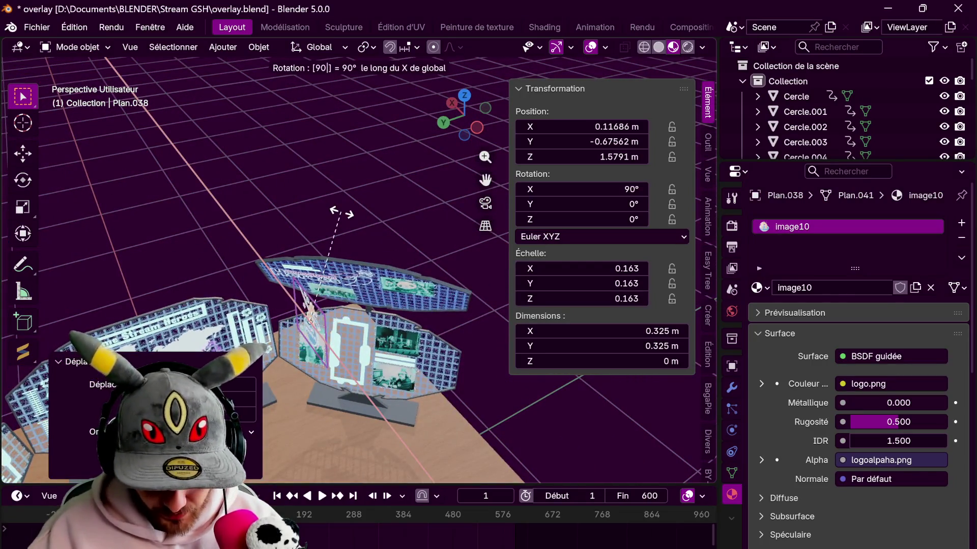
Stand the plane upright (90° on X) and turn it to about 221° around vertical.
{"action": "key", "text": "Return"}
{"action": "type", "text": "rz90"}
{"action": "key", "text": "Return"}
{"action": "key", "text": "r"}
{"action": "type", "text": "z180"}
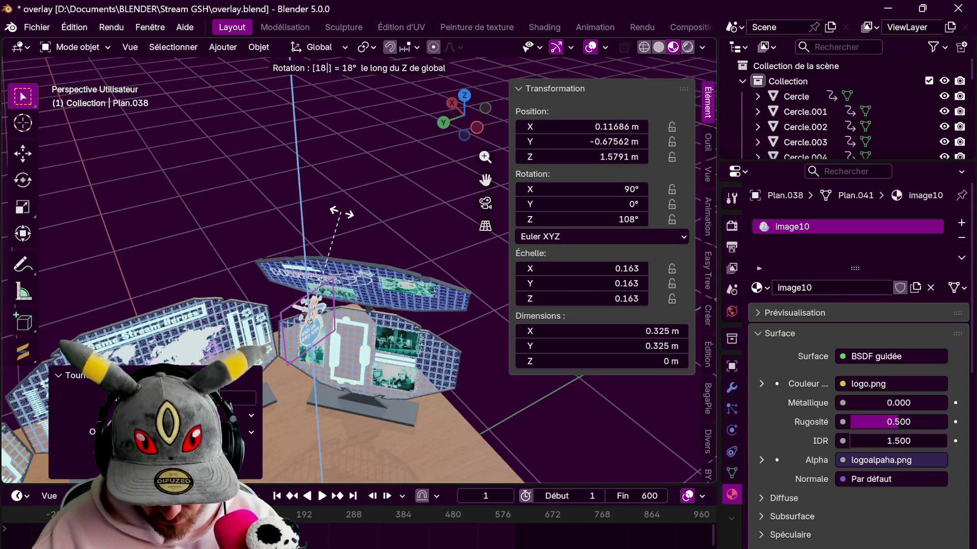
{"action": "key", "text": "Return"}
{"action": "key", "text": "r"}
{"action": "key", "text": "z"}
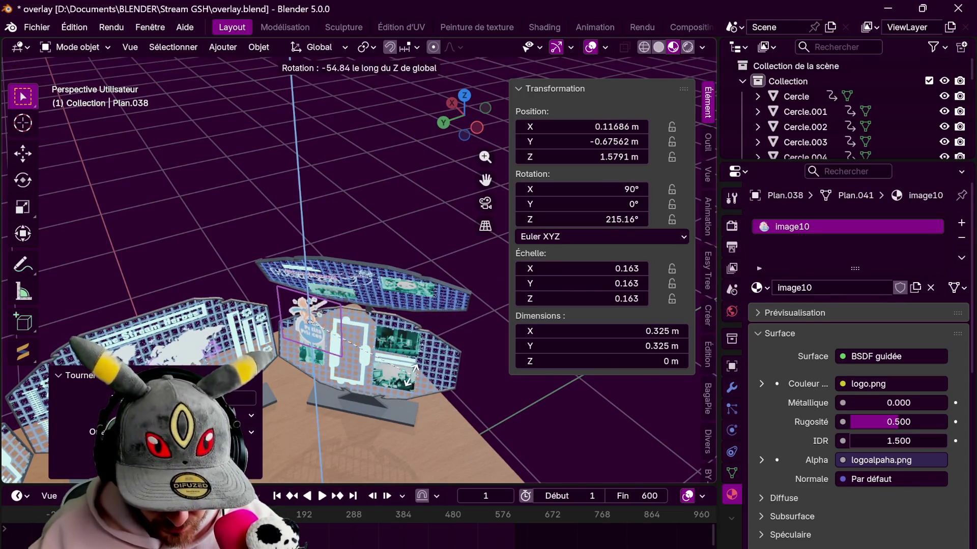
{"action": "left_click", "coordinate": [424, 366]}
{"action": "left_click", "coordinate": [464, 95]}
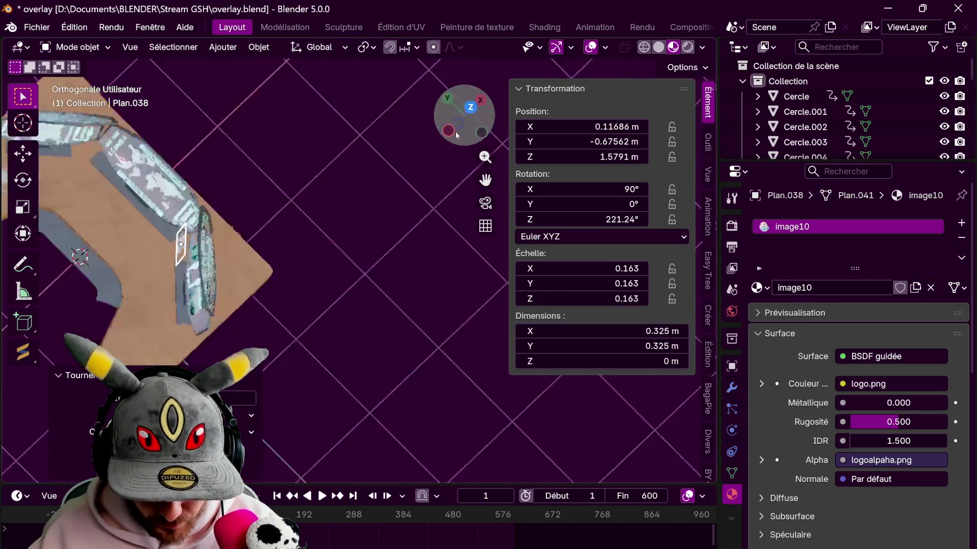
{"action": "scroll", "coordinate": [329, 267], "scroll_direction": "up", "scroll_amount": 2}
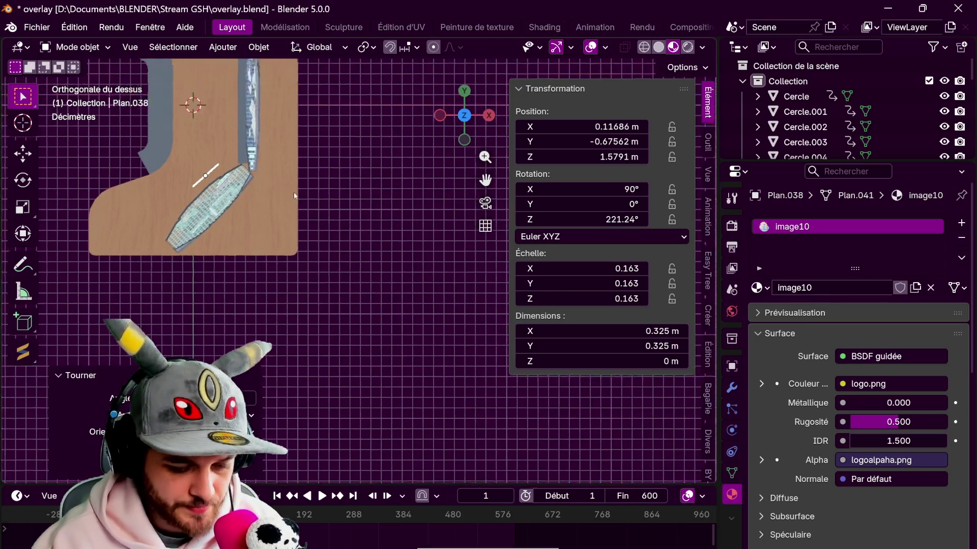
{"action": "scroll", "coordinate": [367, 251], "scroll_direction": "up", "scroll_amount": 2}
Reposition, turn and shrink the logo plane toward the panels on stands.
{"action": "middle_click_drag", "start_coordinate": [367, 251], "coordinate": [422, 295], "text": "shift"}
{"action": "scroll", "coordinate": [422, 296], "scroll_direction": "up", "scroll_amount": 2}
{"action": "scroll", "coordinate": [422, 295], "scroll_direction": "up", "scroll_amount": 1}
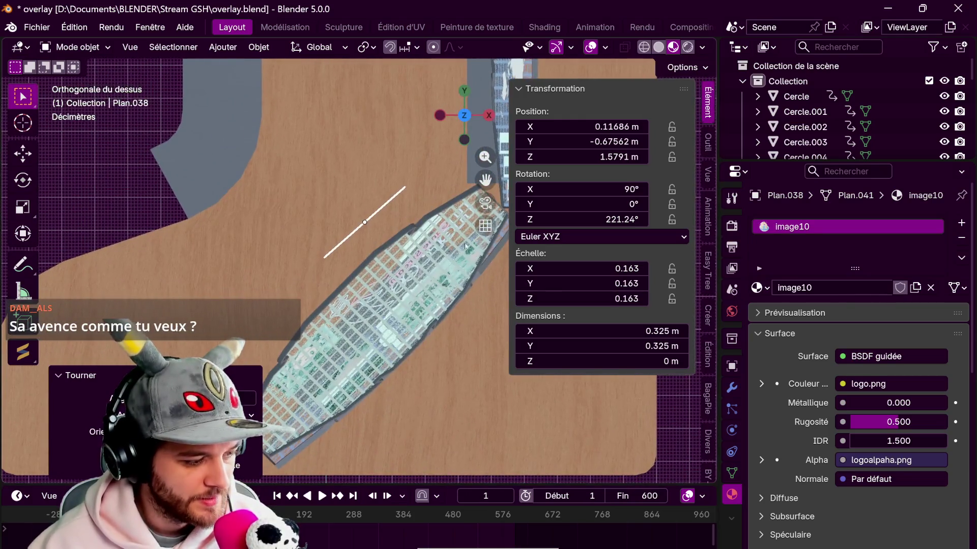
{"action": "key", "text": "g"}
{"action": "left_click", "coordinate": [402, 371]}
{"action": "middle_click_drag", "start_coordinate": [401, 371], "coordinate": [424, 295], "text": "shift"}
{"action": "key", "text": "r"}
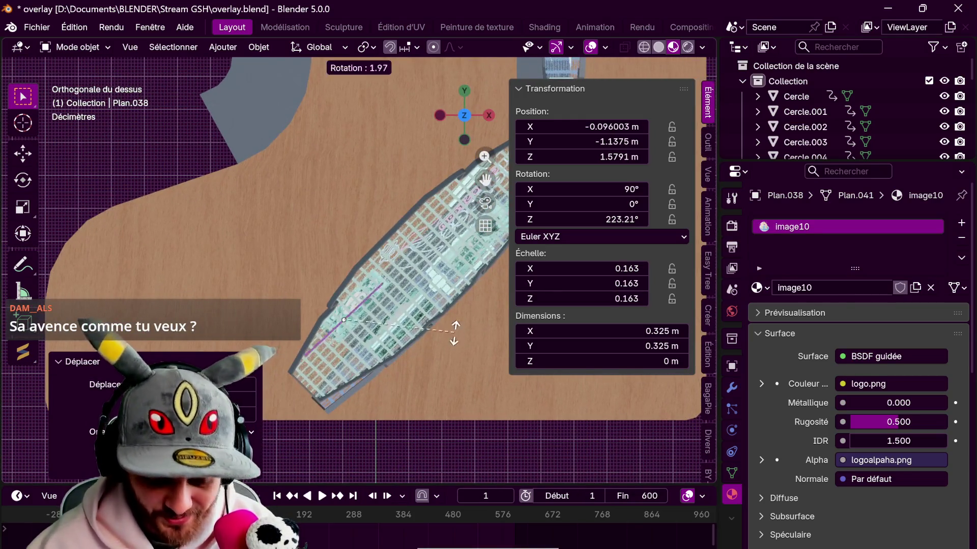
{"action": "left_click", "coordinate": [422, 325]}
{"action": "scroll", "coordinate": [473, 179], "scroll_direction": "down", "scroll_amount": 5}
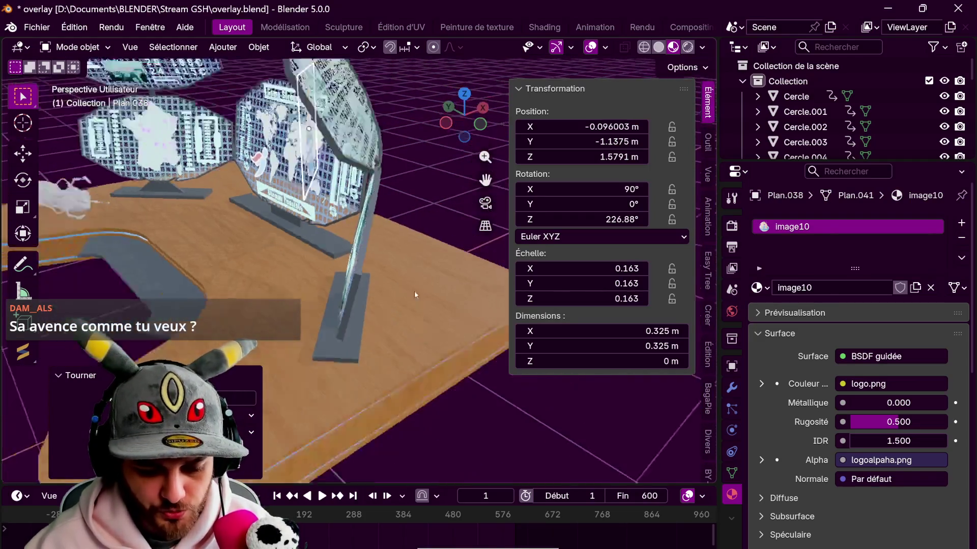
{"action": "mouse_move", "coordinate": [415, 313]}
{"action": "middle_mouse_down"}
{"action": "mouse_move", "coordinate": [450, 292]}
{"action": "mouse_move", "coordinate": [423, 264]}
{"action": "mouse_move", "coordinate": [460, 268]}
{"action": "middle_mouse_up"}
{"action": "key", "text": "s"}
{"action": "left_click", "coordinate": [435, 284]}
Lift the logo to the upper right panel's height and tilt it on its own X axis.
{"action": "key", "text": "g"}
{"action": "key", "text": "y"}
{"action": "key", "text": "y"}
{"action": "key", "text": "x"}
{"action": "key", "text": "x"}
{"action": "key", "text": "z"}
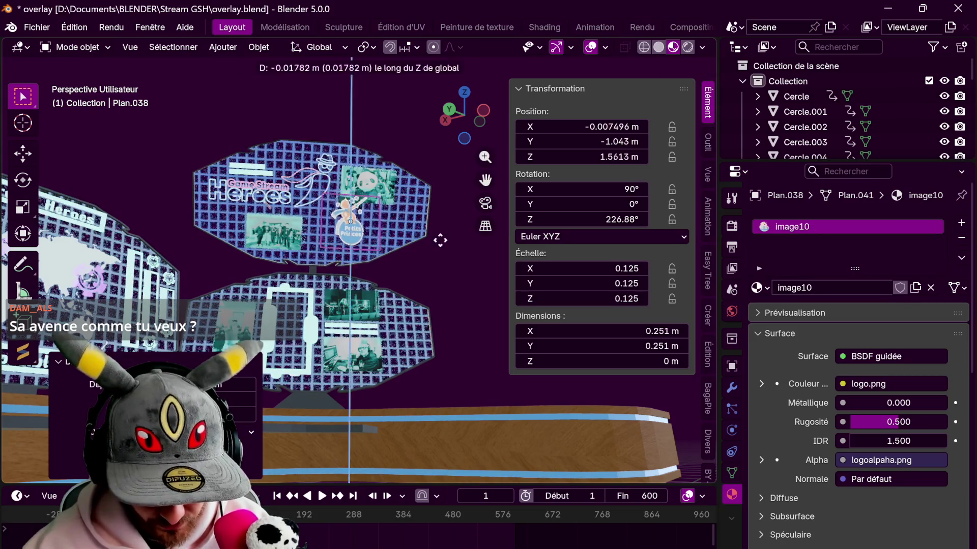
{"action": "left_click", "coordinate": [428, 287]}
{"action": "mouse_move", "coordinate": [427, 286]}
{"action": "middle_mouse_down"}
{"action": "mouse_move", "coordinate": [346, 274]}
{"action": "mouse_move", "coordinate": [417, 272]}
{"action": "mouse_move", "coordinate": [413, 287]}
{"action": "middle_mouse_up"}
{"action": "key", "text": "r"}
{"action": "key", "text": "x"}
{"action": "key", "text": "x"}
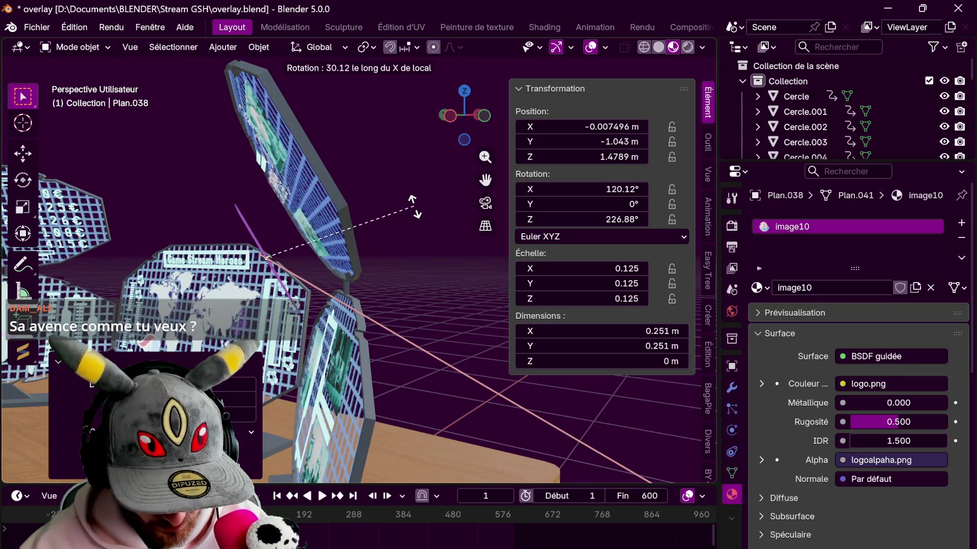
{"action": "left_click", "coordinate": [414, 207]}
Slide the logo along its own Z and Y axes onto the Game Stream Heroes panel.
{"action": "key", "text": "g"}
{"action": "key", "text": "z"}
{"action": "key", "text": "z"}
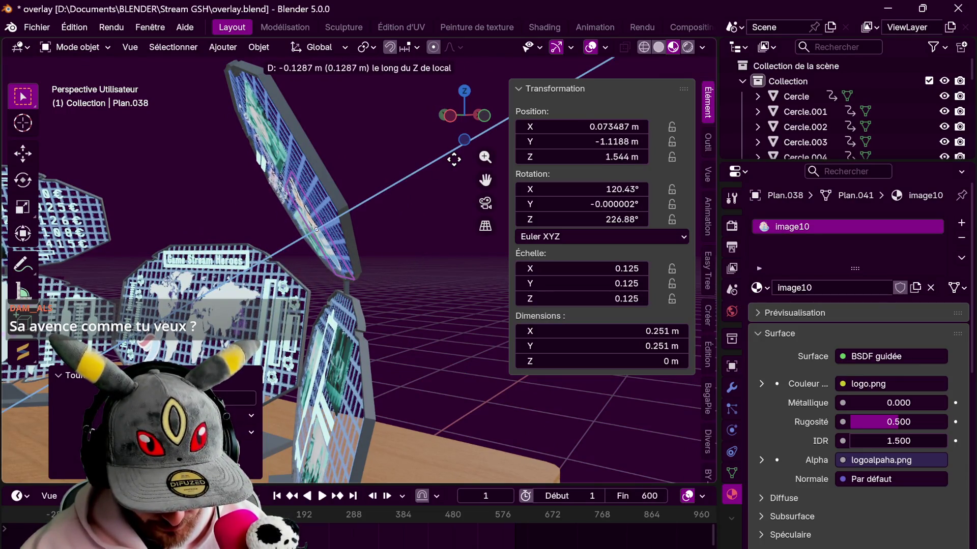
{"action": "left_click", "coordinate": [421, 222]}
{"action": "middle_click_drag", "start_coordinate": [421, 222], "coordinate": [460, 238]}
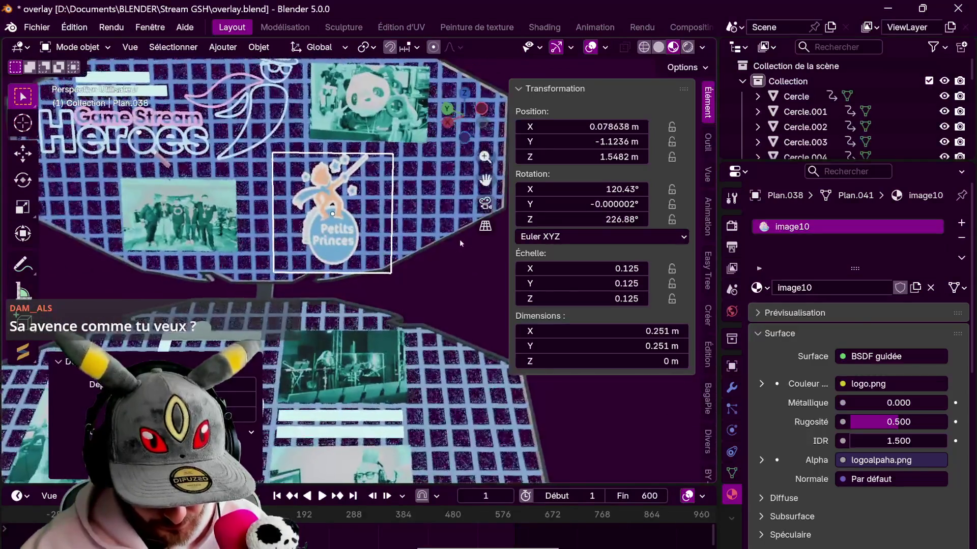
{"action": "key", "text": "g"}
{"action": "key", "text": "y"}
{"action": "key", "text": "y"}
{"action": "left_click", "coordinate": [459, 239]}
Nudge the logo to 0.277 m, settle its position and adjust its tilt to about 122° flat on the panel.
{"action": "key", "text": "s"}
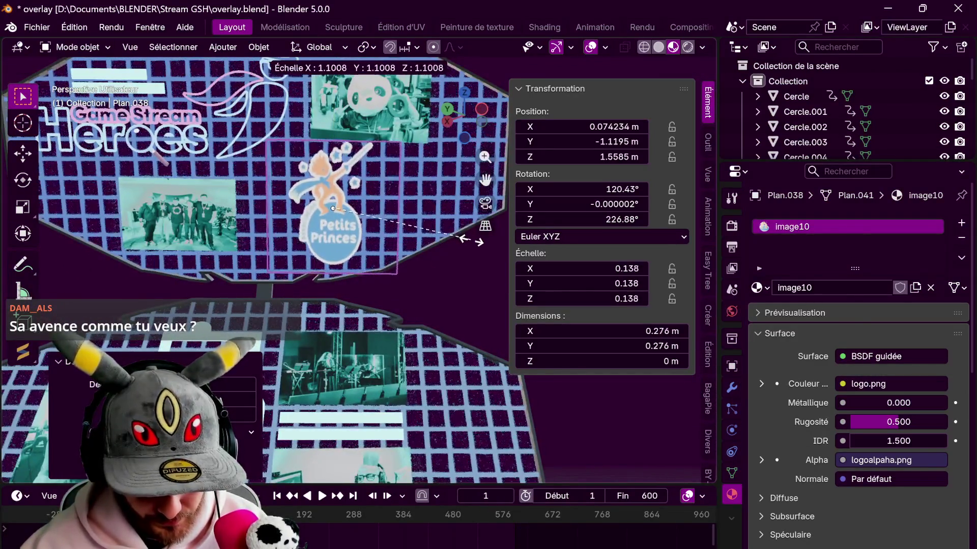
{"action": "key", "text": "g"}
{"action": "key", "text": "y"}
{"action": "key", "text": "y"}
{"action": "left_click", "coordinate": [471, 245]}
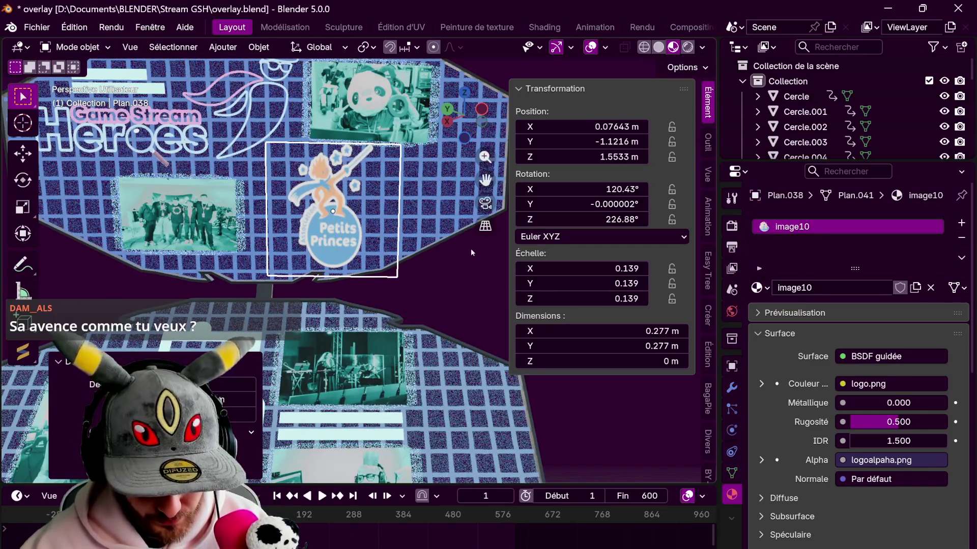
{"action": "middle_click_drag", "start_coordinate": [471, 248], "coordinate": [439, 265]}
{"action": "key", "text": "r"}
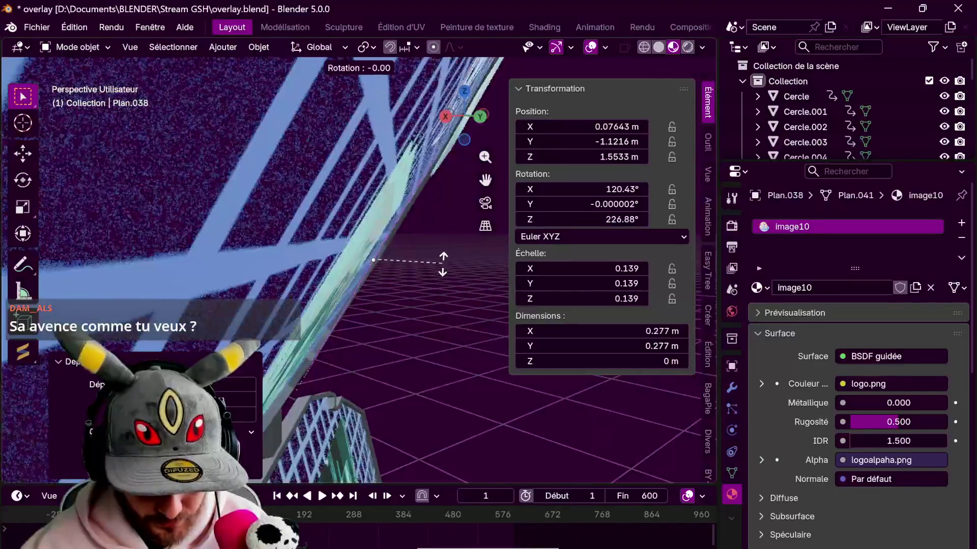
{"action": "key", "text": "x"}
{"action": "key", "text": "x"}
{"action": "left_click", "coordinate": [440, 251]}
{"action": "mouse_move", "coordinate": [451, 239]}
{"action": "middle_mouse_down"}
{"action": "mouse_move", "coordinate": [468, 324]}
{"action": "mouse_move", "coordinate": [461, 273]}
{"action": "mouse_move", "coordinate": [443, 303]}
{"action": "mouse_move", "coordinate": [499, 261]}
{"action": "mouse_move", "coordinate": [426, 254]}
{"action": "mouse_move", "coordinate": [481, 249]}
{"action": "middle_mouse_up"}
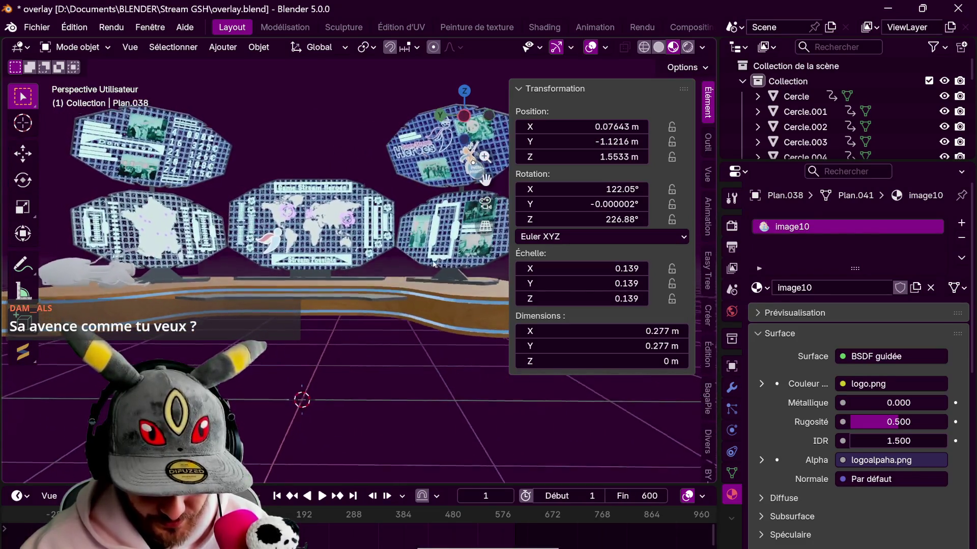
{"action": "scroll", "coordinate": [440, 307], "scroll_direction": "down", "scroll_amount": 3}
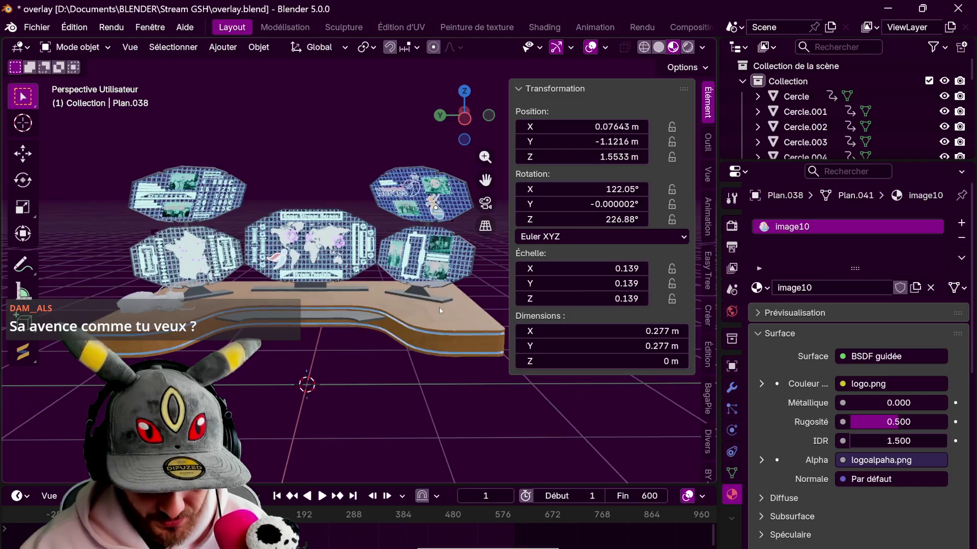
{"action": "scroll", "coordinate": [439, 306], "scroll_direction": "up", "scroll_amount": 3}
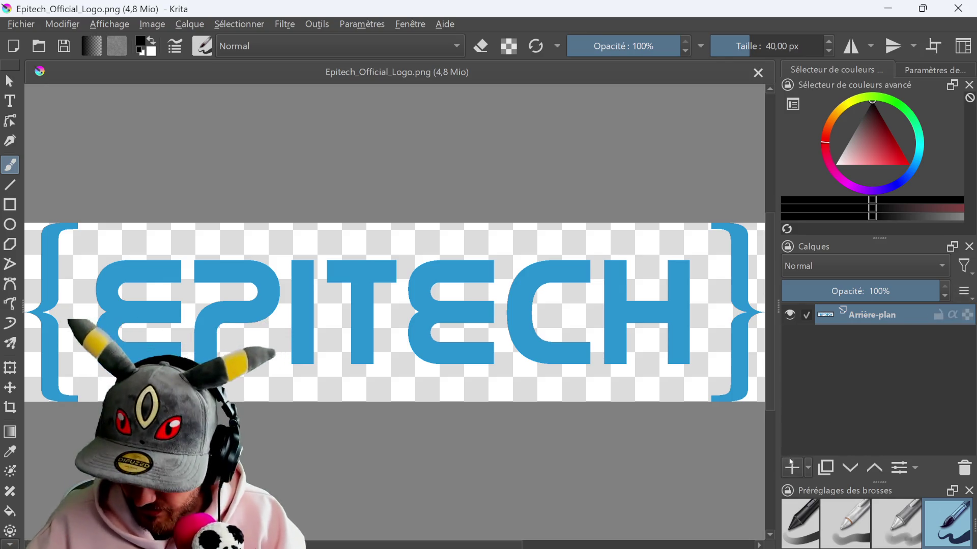
Add a layer below the logo and bucket-fill it black as the background.
{"action": "left_click", "coordinate": [792, 465]}
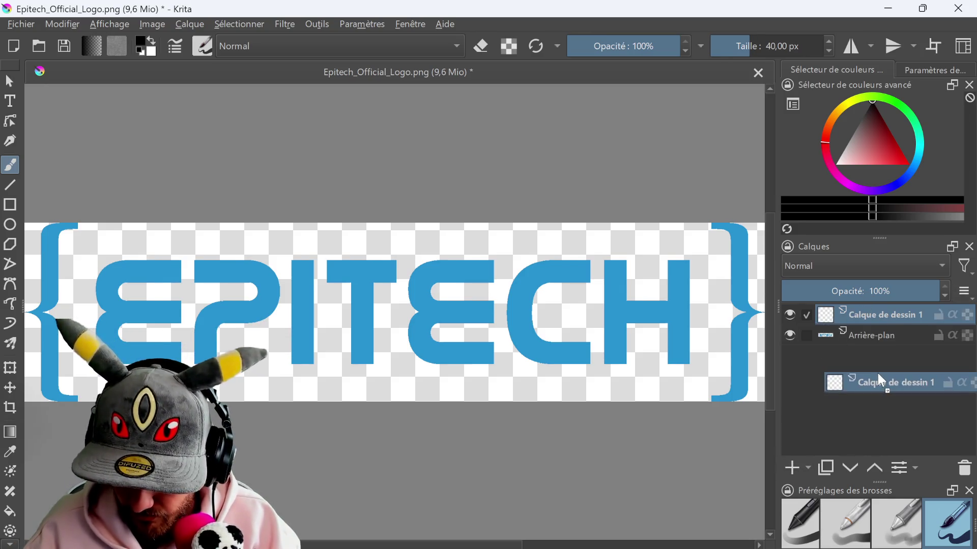
{"action": "left_click_drag", "start_coordinate": [878, 314], "coordinate": [878, 366]}
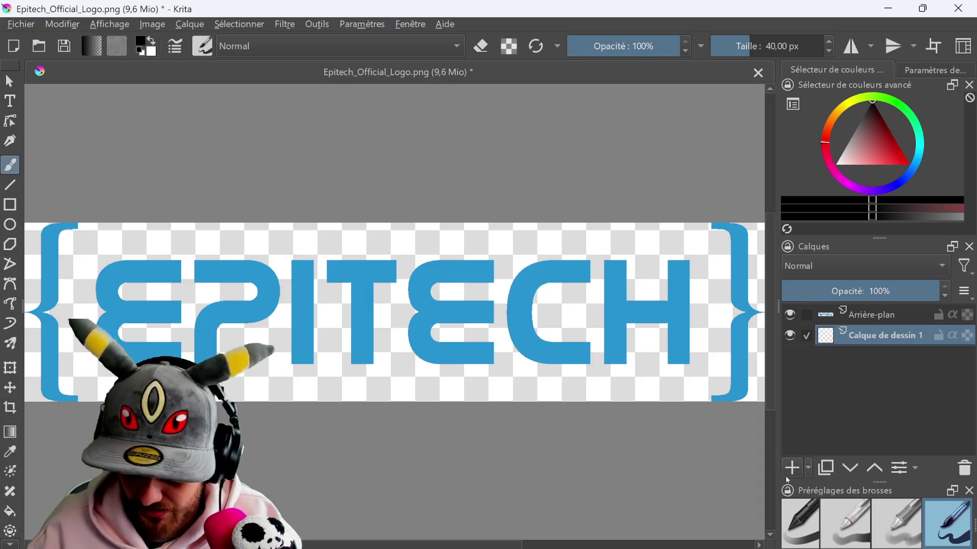
{"action": "left_click", "coordinate": [10, 510]}
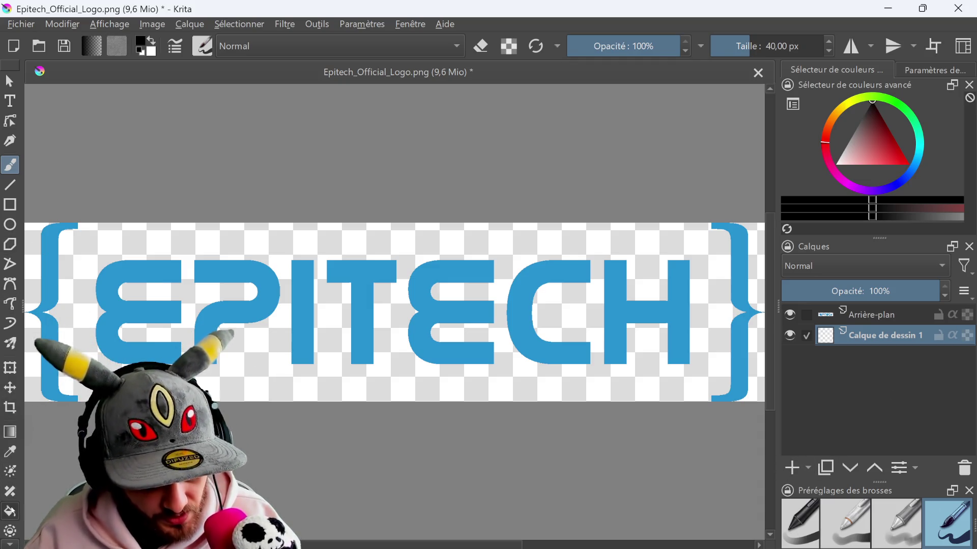
{"action": "left_click", "coordinate": [262, 373]}
Apply the ASC-CDL filter with white offset to turn the Epitech logo white.
{"action": "left_click", "coordinate": [870, 314]}
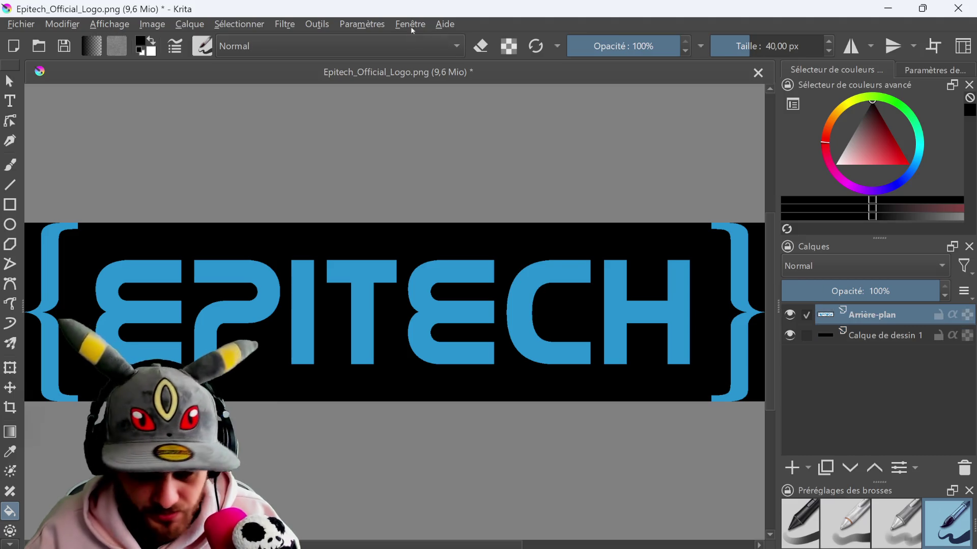
{"action": "left_click", "coordinate": [283, 24]}
{"action": "left_click", "coordinate": [611, 79]}
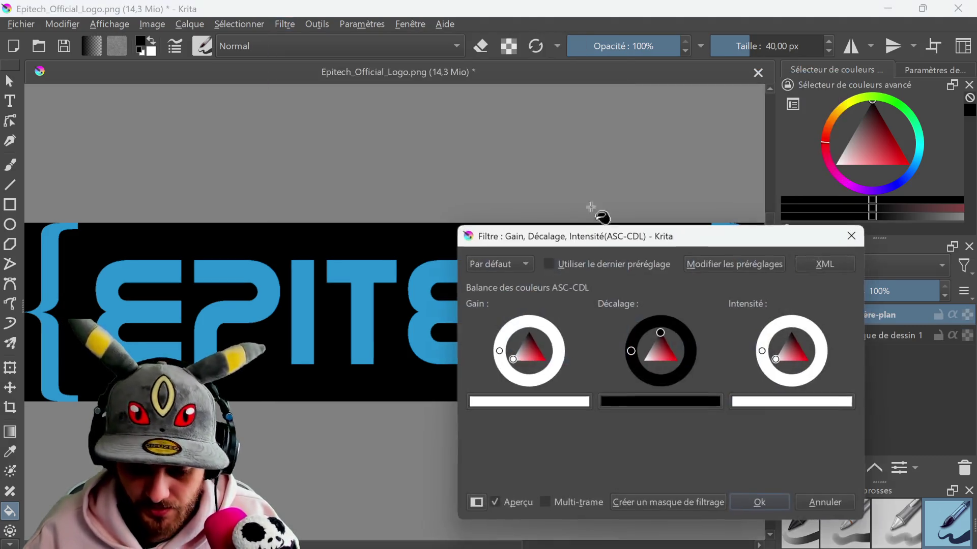
{"action": "left_click_drag", "start_coordinate": [650, 356], "coordinate": [645, 359]}
{"action": "left_click", "coordinate": [759, 503]}
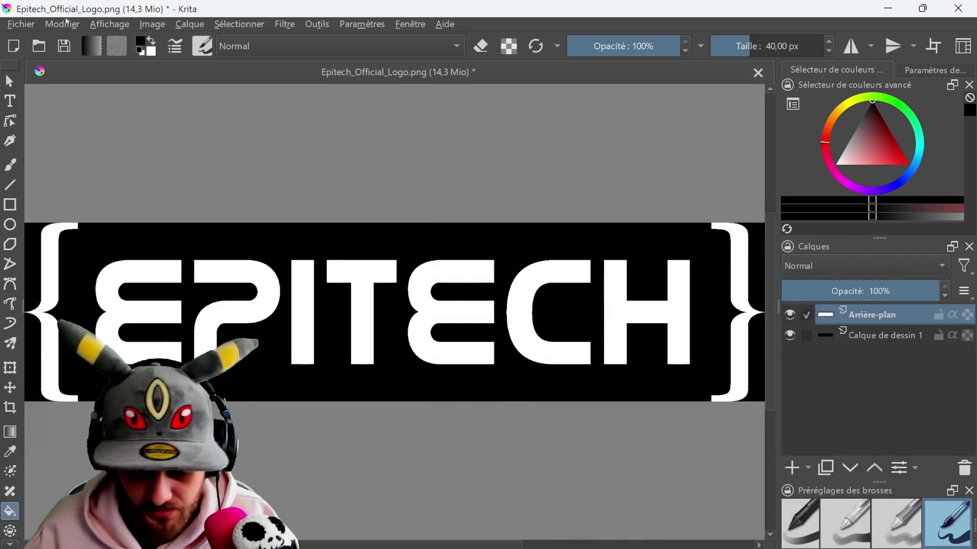
Export the image and close Krita without saving the document.
{"action": "left_click", "coordinate": [21, 24]}
{"action": "left_click", "coordinate": [141, 187]}
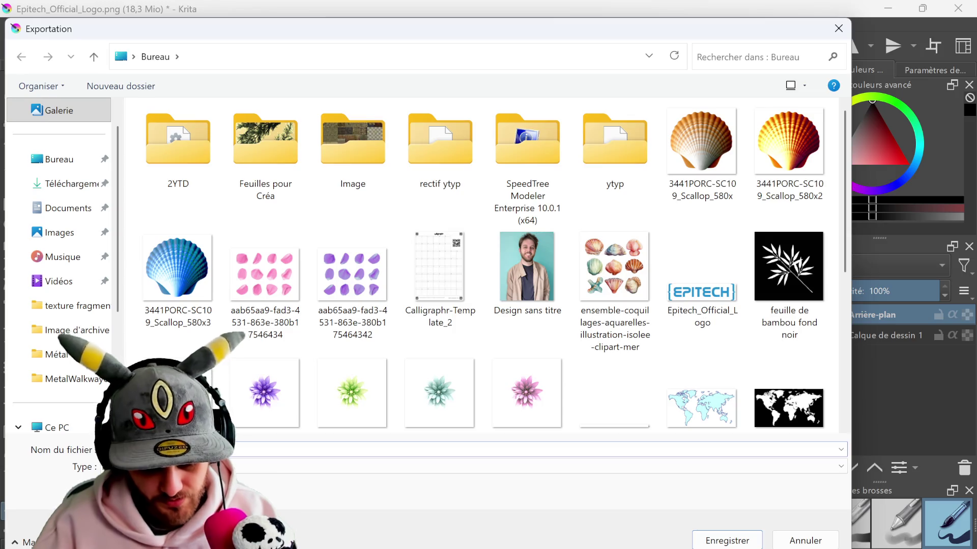
{"action": "key", "text": "Return"}
{"action": "key", "text": "Return"}
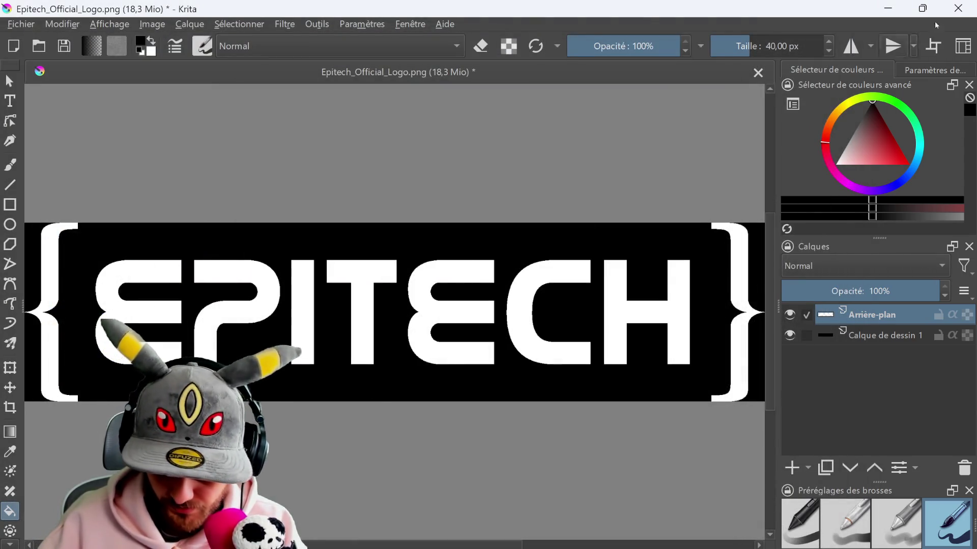
{"action": "left_click", "coordinate": [958, 8]}
{"action": "left_click", "coordinate": [523, 331]}
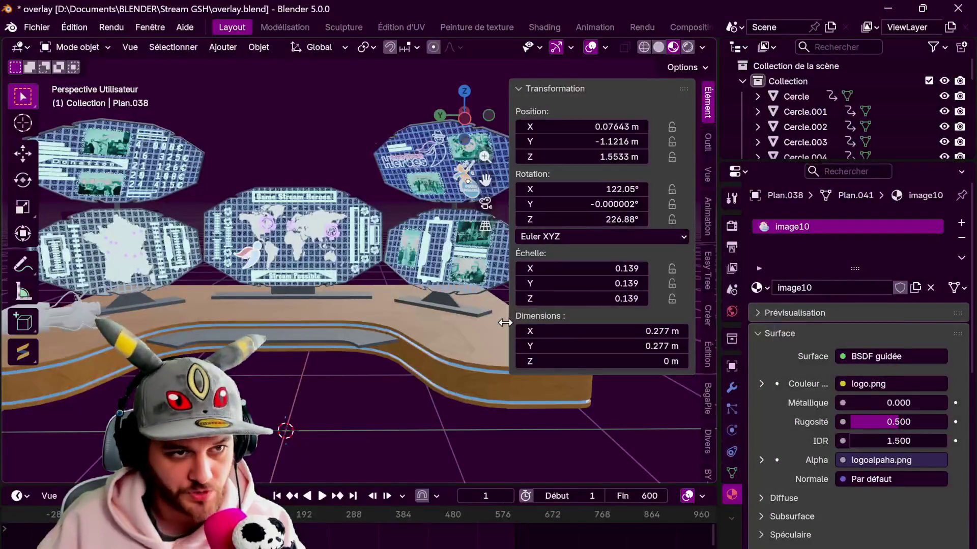
From top view, add a new plane and move it along X into empty space beside the desk.
{"action": "left_click", "coordinate": [464, 91]}
{"action": "scroll", "coordinate": [417, 235], "scroll_direction": "down", "scroll_amount": 2}
{"action": "middle_click_drag", "start_coordinate": [417, 236], "coordinate": [164, 235], "text": "shift"}
{"action": "left_click", "coordinate": [224, 47]}
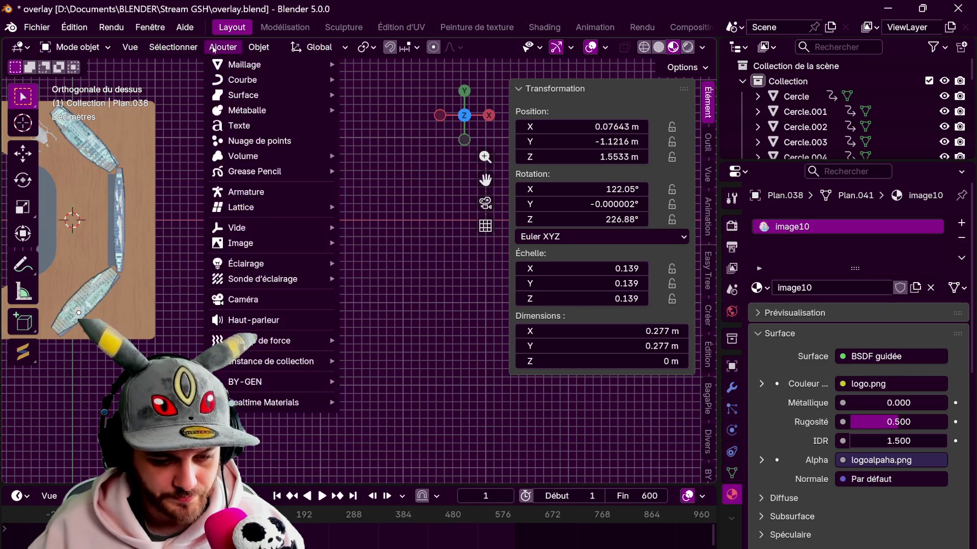
{"action": "mouse_move", "coordinate": [244, 65]}
{"action": "left_click", "coordinate": [375, 64]}
{"action": "key", "text": "g"}
{"action": "key", "text": "x"}
{"action": "left_click", "coordinate": [371, 260]}
{"action": "scroll", "coordinate": [370, 259], "scroll_direction": "down", "scroll_amount": 2}
Scale the plane into a wide, shallow 2.62 × 0.81 m rectangle.
{"action": "key", "text": "s"}
{"action": "key", "text": "y"}
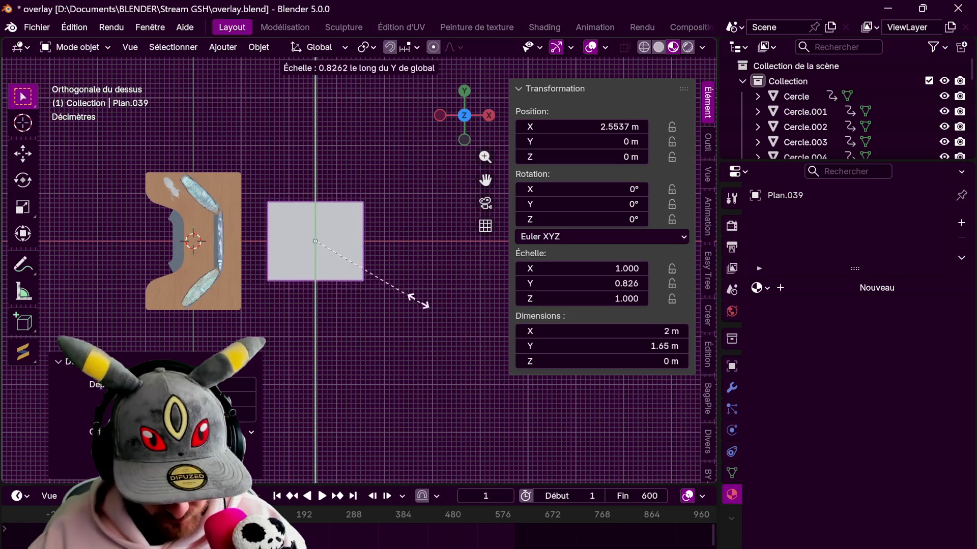
{"action": "left_click", "coordinate": [367, 273]}
{"action": "key", "text": "s"}
{"action": "key", "text": "x"}
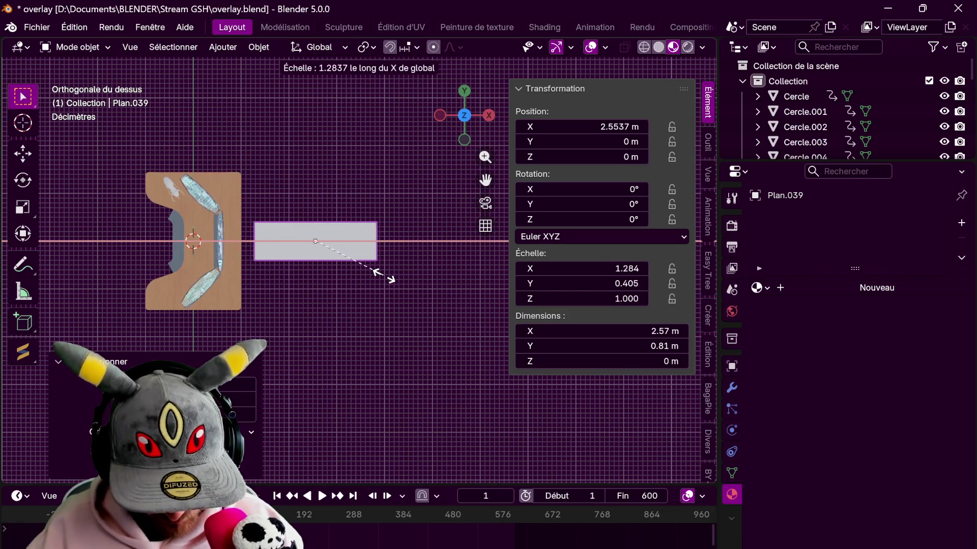
{"action": "left_click", "coordinate": [385, 276]}
{"action": "scroll", "coordinate": [386, 275], "scroll_direction": "up", "scroll_amount": 2}
Create a new material on the plane and rename it image11.
{"action": "left_click", "coordinate": [888, 287]}
{"action": "double_click", "coordinate": [840, 224]}
{"action": "type", "text": "11"}
{"action": "key", "text": "Return"}
{"action": "left_click_drag", "start_coordinate": [718, 65], "coordinate": [260, 64]}
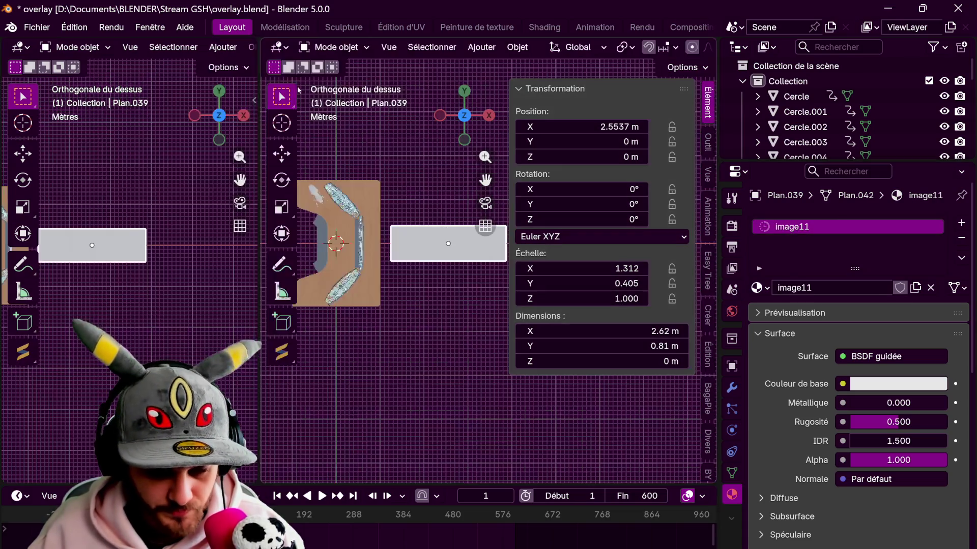
Show image11's nodes and link the Epitech logo image colour to Base Color.
{"action": "left_click", "coordinate": [279, 46]}
{"action": "left_click", "coordinate": [327, 173]}
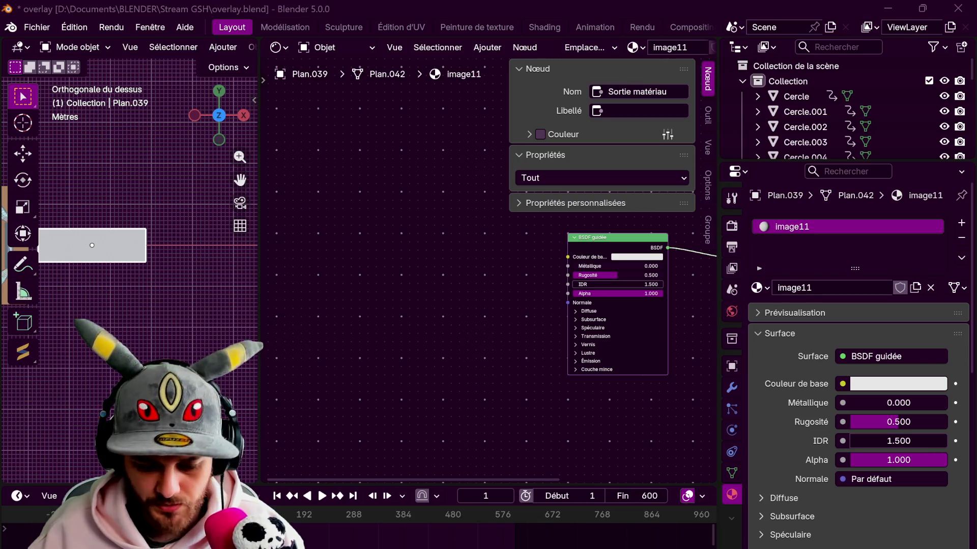
{"action": "mouse_move", "coordinate": [934, 452]}
{"action": "left_mouse_down"}
{"action": "mouse_move", "coordinate": [466, 229]}
{"action": "mouse_move", "coordinate": [366, 232]}
{"action": "left_mouse_up"}
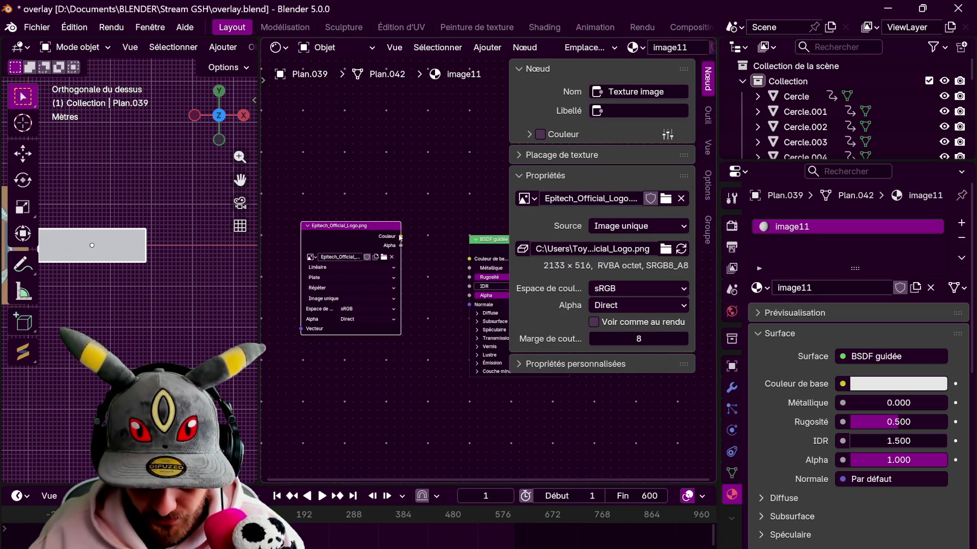
{"action": "left_click_drag", "start_coordinate": [466, 261], "coordinate": [468, 260]}
{"action": "middle_click_drag", "start_coordinate": [468, 260], "coordinate": [465, 180]}
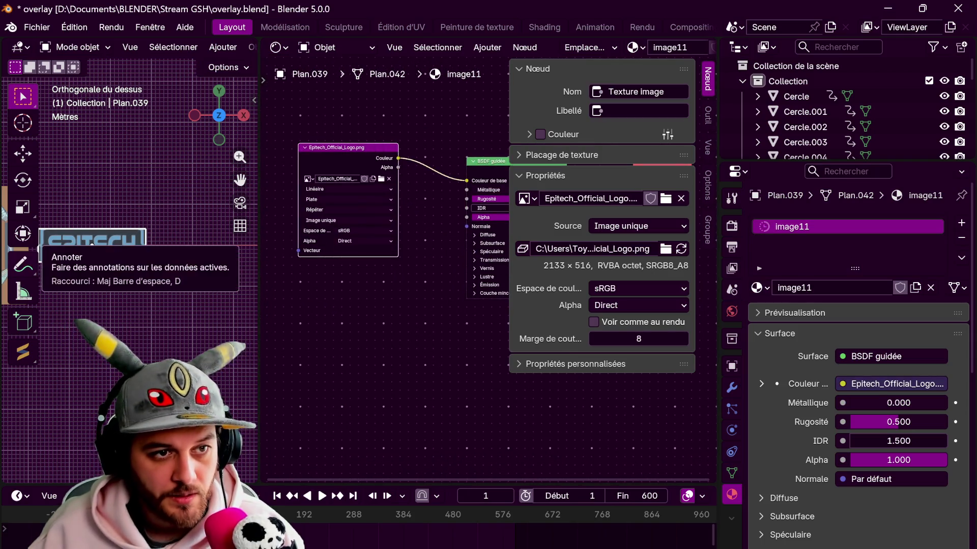
Add the Epitech_Official_Logoalpha.png image as Non-Color and feed it into Alpha.
{"action": "left_click_drag", "start_coordinate": [293, 298], "coordinate": [293, 298]}
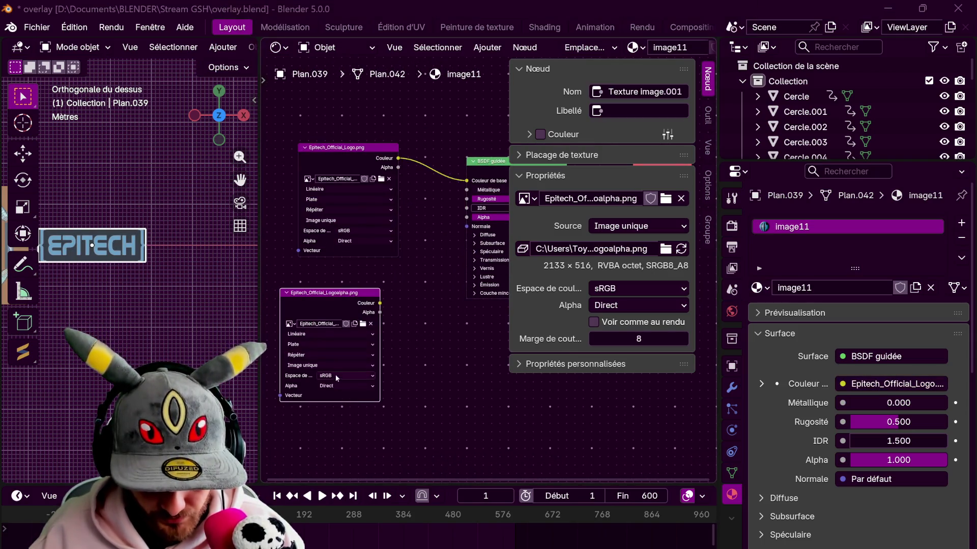
{"action": "left_click", "coordinate": [346, 376]}
{"action": "left_click", "coordinate": [441, 426]}
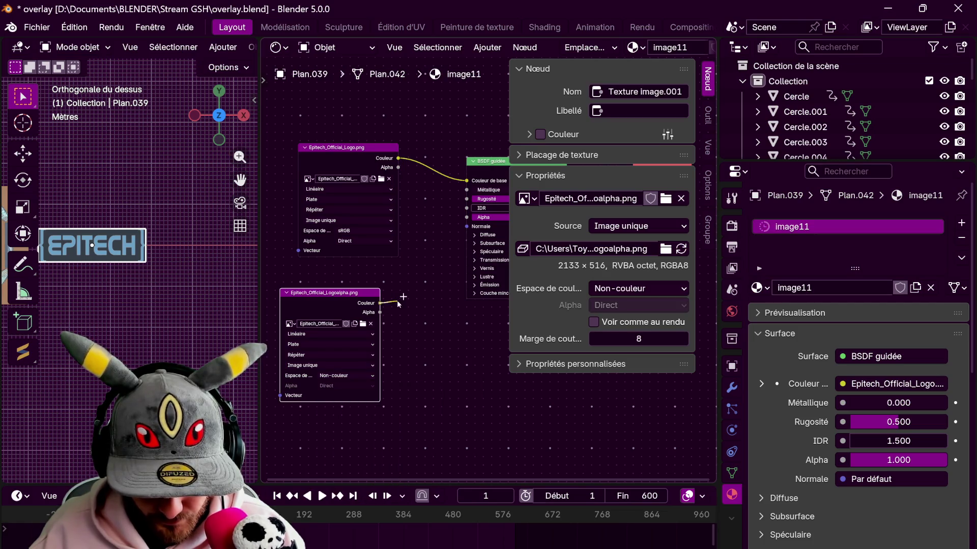
{"action": "left_click_drag", "start_coordinate": [461, 213], "coordinate": [462, 216]}
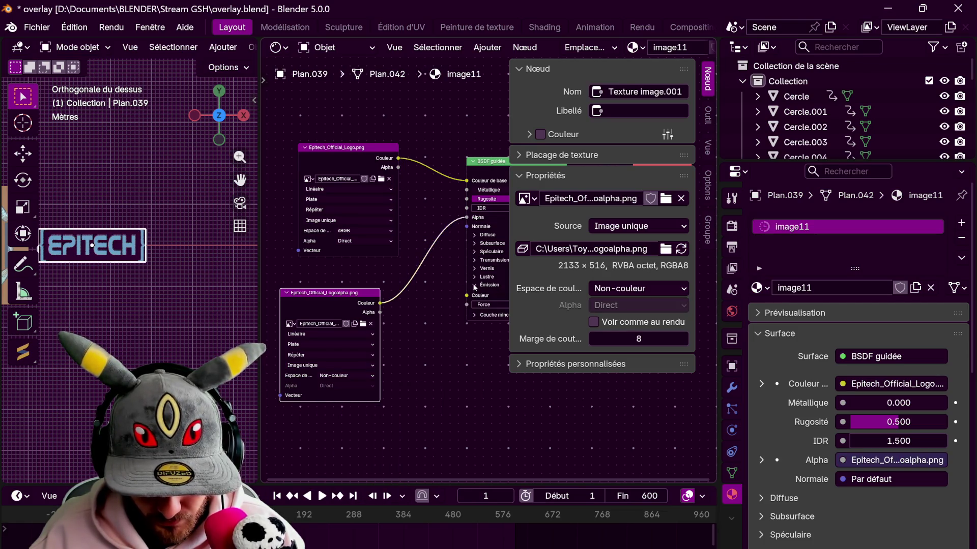
Set the shader's Emission Strength to 5.
{"action": "middle_click_drag", "start_coordinate": [473, 287], "coordinate": [411, 275]}
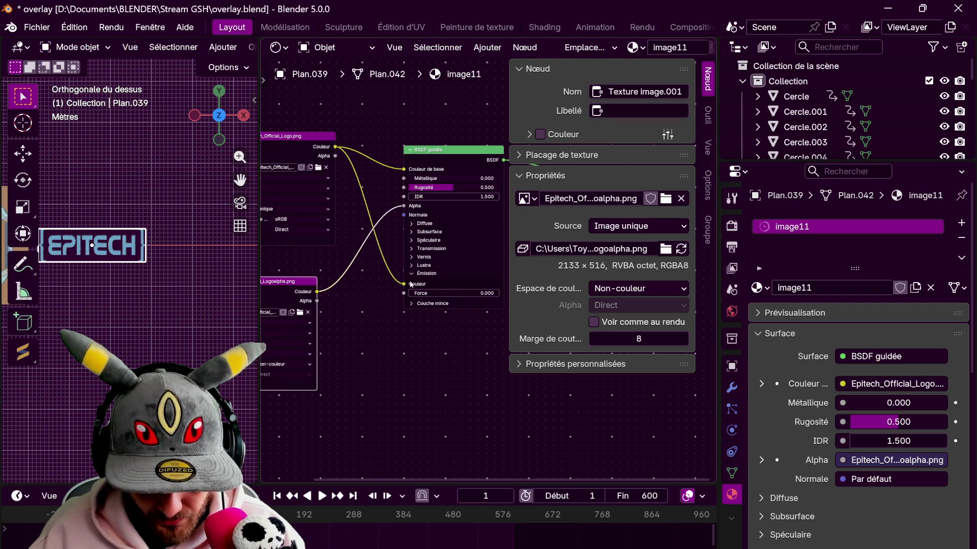
{"action": "left_click", "coordinate": [470, 300]}
{"action": "type", "text": "2"}
{"action": "key", "text": "Return"}
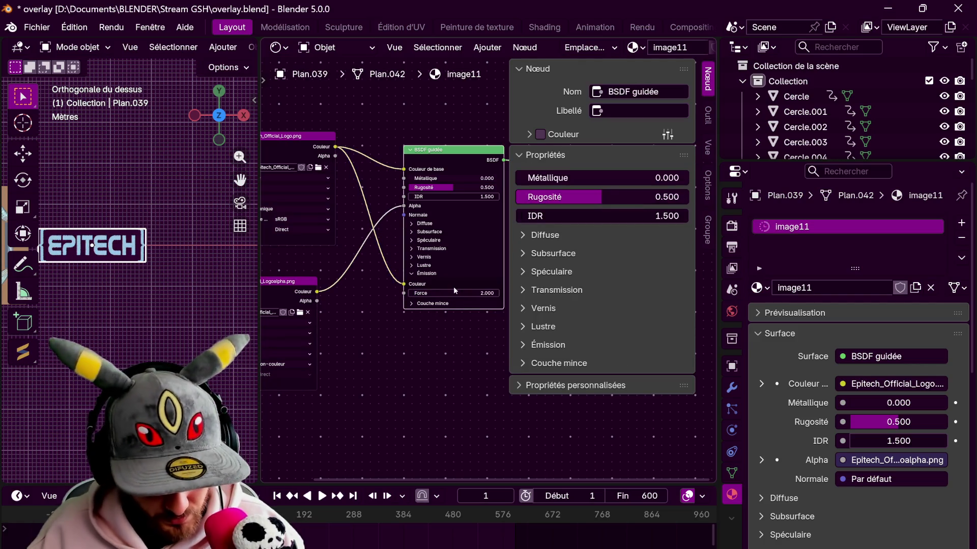
{"action": "left_click", "coordinate": [467, 292]}
{"action": "type", "text": "5"}
{"action": "key", "text": "Return"}
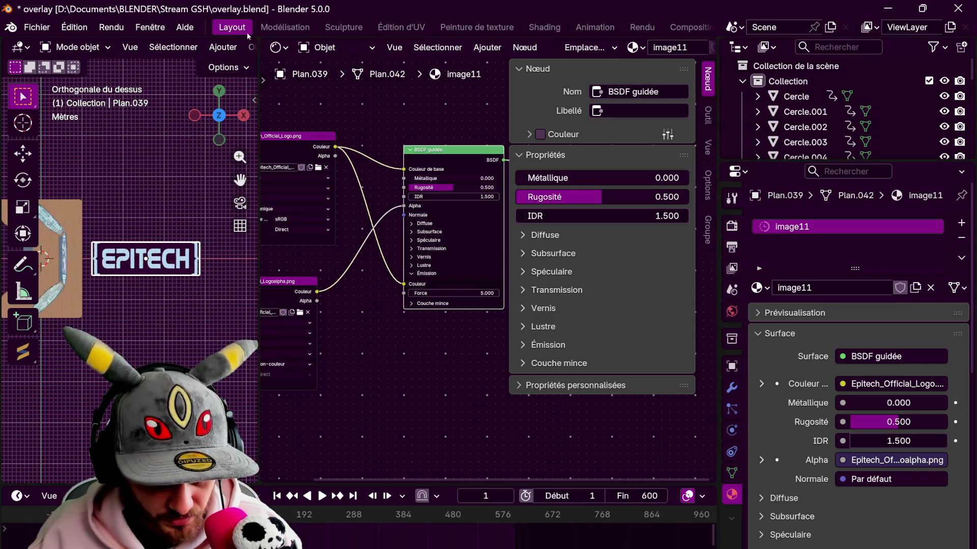
{"action": "key", "text": "s"}
{"action": "key", "text": "x"}
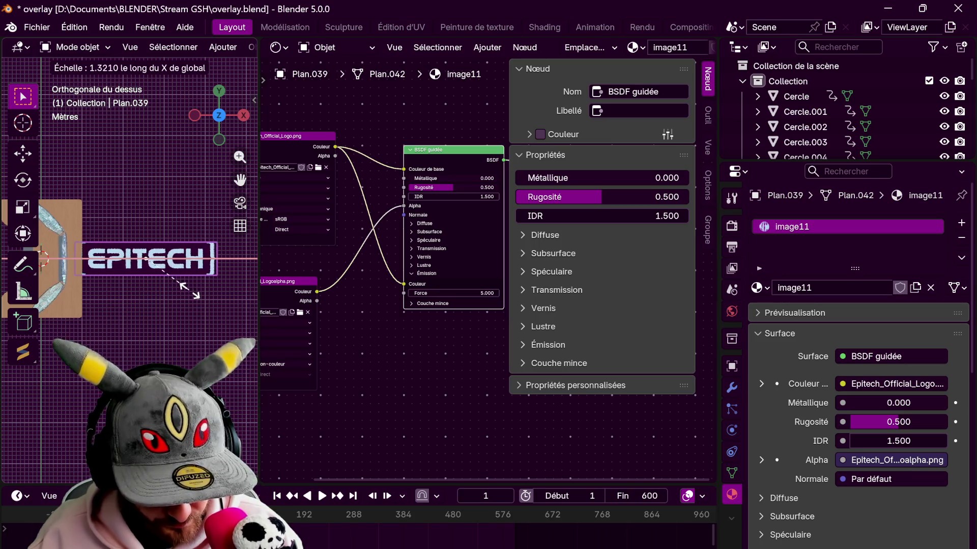
Stretch the logo along X, close the node editor, shrink the plane and drop it over the desk.
{"action": "left_click", "coordinate": [197, 300]}
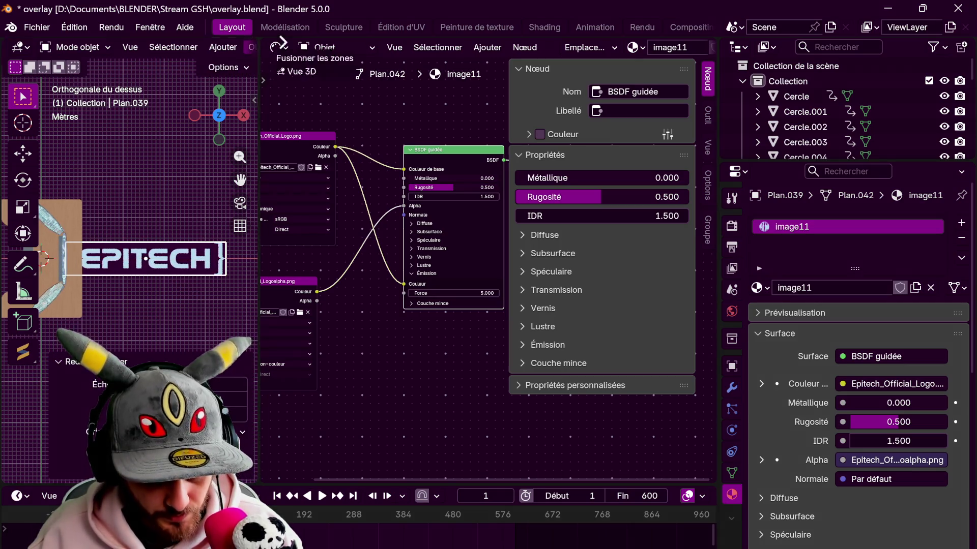
{"action": "key", "text": "ctrl+space"}
{"action": "key", "text": "s"}
{"action": "left_click", "coordinate": [386, 268]}
{"action": "key", "text": "g"}
{"action": "left_click", "coordinate": [280, 329]}
{"action": "mouse_move", "coordinate": [280, 330]}
{"action": "middle_mouse_down"}
{"action": "mouse_move", "coordinate": [385, 233]}
{"action": "mouse_move", "coordinate": [428, 289]}
{"action": "mouse_move", "coordinate": [452, 277]}
{"action": "mouse_move", "coordinate": [404, 229]}
{"action": "middle_mouse_up"}
Lift the logo plane to 1.25 m among the panels and shrink it to 0.374 × 0.078 m.
{"action": "key", "text": "g"}
{"action": "key", "text": "z"}
{"action": "left_click", "coordinate": [400, 167]}
{"action": "mouse_move", "coordinate": [400, 167]}
{"action": "middle_mouse_down"}
{"action": "mouse_move", "coordinate": [397, 192]}
{"action": "mouse_move", "coordinate": [494, 297]}
{"action": "middle_mouse_up"}
{"action": "mouse_move", "coordinate": [438, 277]}
{"action": "middle_mouse_down"}
{"action": "mouse_move", "coordinate": [425, 240]}
{"action": "mouse_move", "coordinate": [361, 221]}
{"action": "mouse_move", "coordinate": [381, 239]}
{"action": "mouse_move", "coordinate": [442, 228]}
{"action": "middle_mouse_up"}
{"action": "key", "text": "s"}
{"action": "left_click", "coordinate": [393, 202]}
Shift the other logo plane sideways along its local X axis.
{"action": "middle_click_drag", "start_coordinate": [391, 200], "coordinate": [374, 176]}
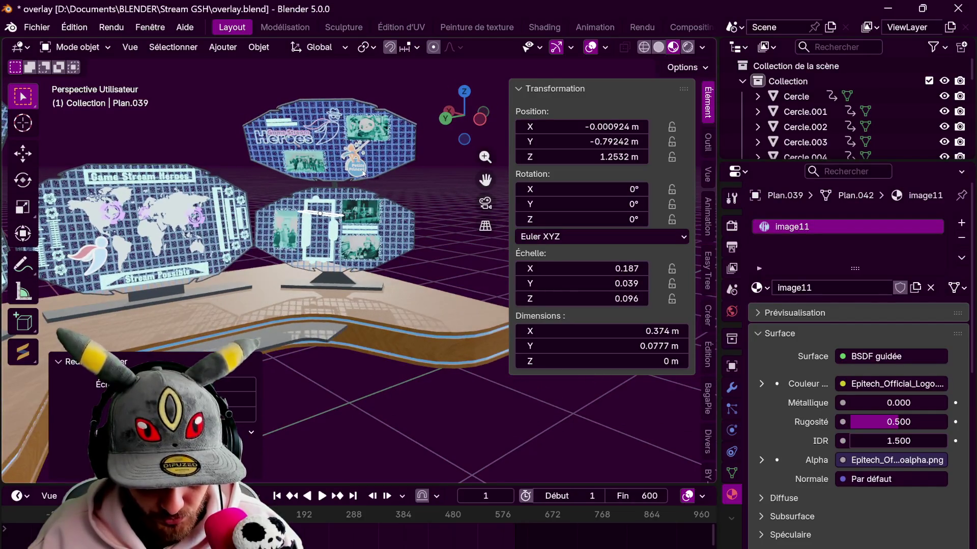
{"action": "left_click", "coordinate": [360, 156]}
{"action": "key", "text": "g"}
{"action": "key", "text": "x"}
{"action": "key", "text": "x"}
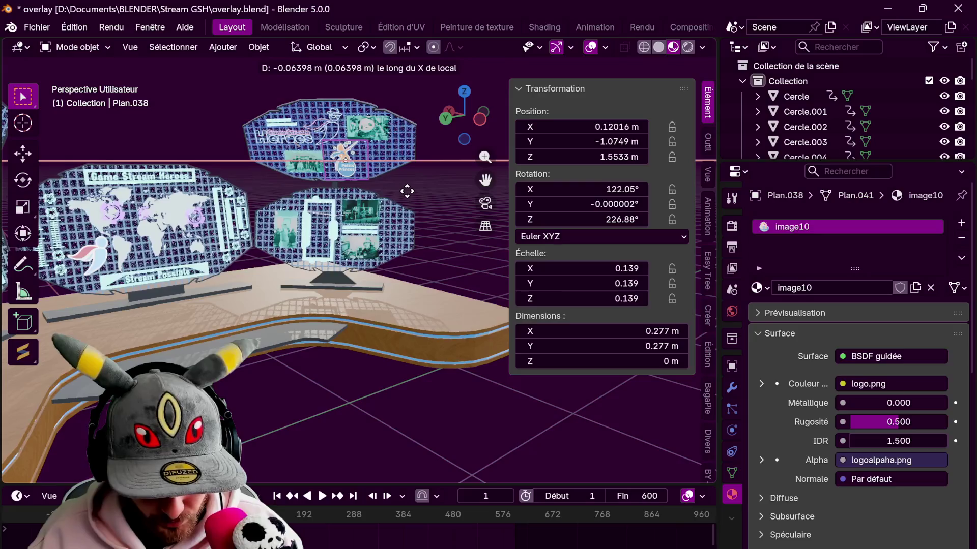
{"action": "left_click", "coordinate": [407, 189]}
{"action": "scroll", "coordinate": [252, 237], "scroll_direction": "down", "scroll_amount": 3}
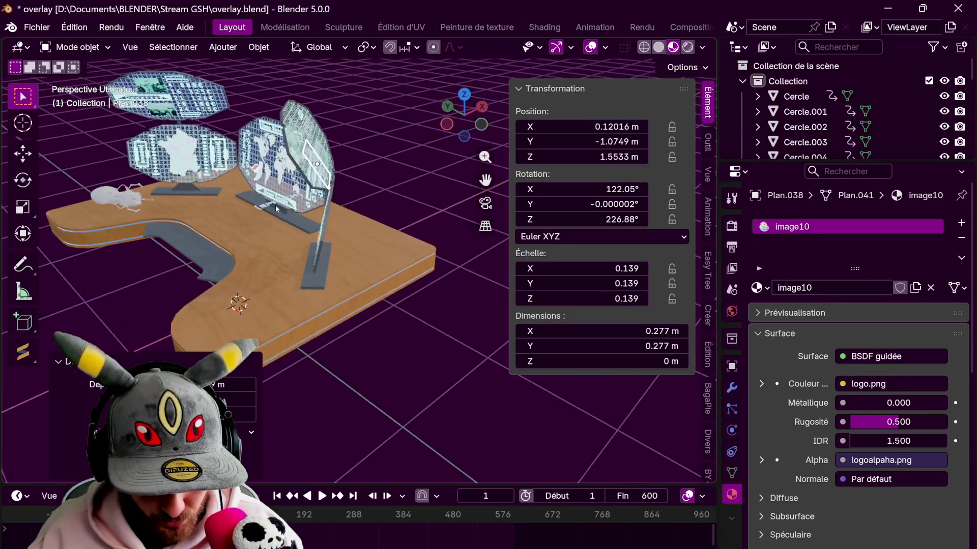
Stand the Epitech logo plane upright with a 90° rotation about X.
{"action": "left_click", "coordinate": [276, 206]}
{"action": "scroll", "coordinate": [321, 210], "scroll_direction": "up", "scroll_amount": 3}
{"action": "key", "text": "r"}
{"action": "key", "text": "x"}
{"action": "key", "text": "9"}
{"action": "key", "text": "0"}
{"action": "key", "text": "Return"}
Turn the Epitech logo 270° about Z, then fine-tune it to face the panel.
{"action": "key", "text": "r"}
{"action": "key", "text": "z"}
{"action": "key", "text": "2"}
{"action": "key", "text": "7"}
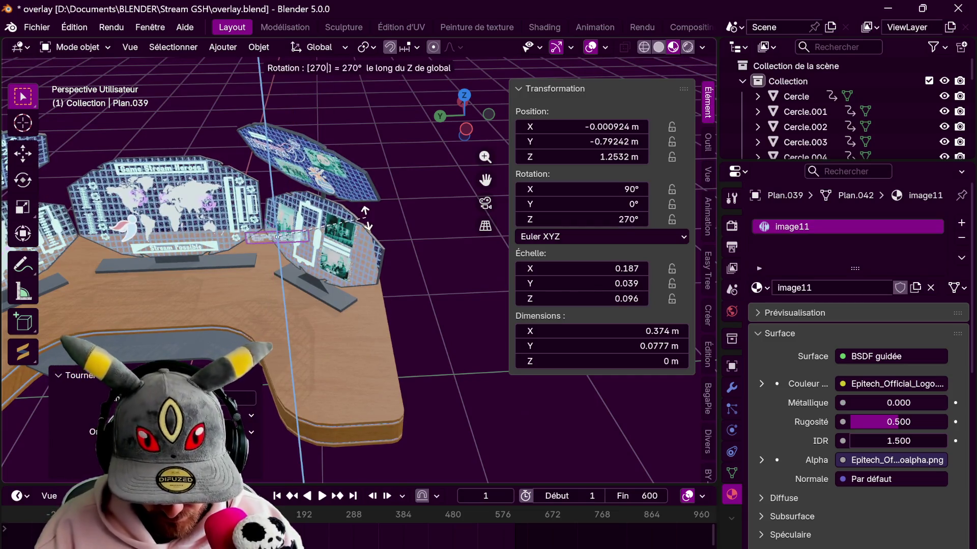
{"action": "key", "text": "0"}
{"action": "key", "text": "Return"}
{"action": "key", "text": "r"}
{"action": "key", "text": "z"}
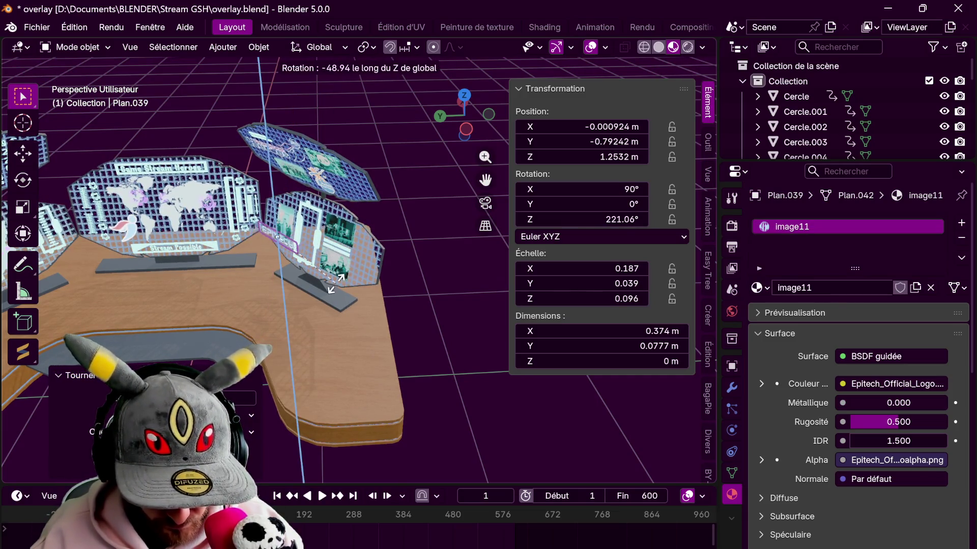
{"action": "left_click", "coordinate": [339, 284]}
From a top view, refine the logo's angle and raise it to the panel's height.
{"action": "left_click", "coordinate": [464, 95]}
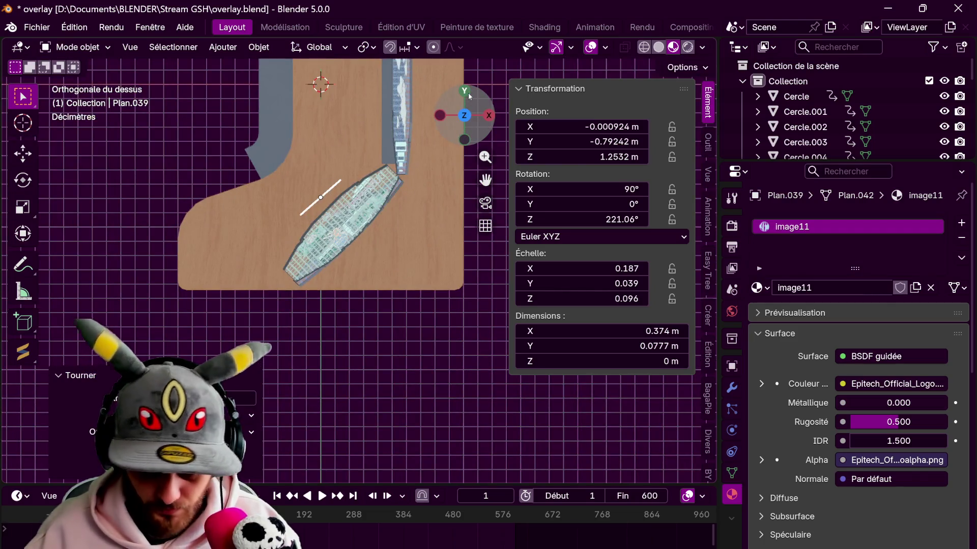
{"action": "middle_click_drag", "start_coordinate": [469, 96], "coordinate": [493, 126], "text": "shift"}
{"action": "key", "text": "r"}
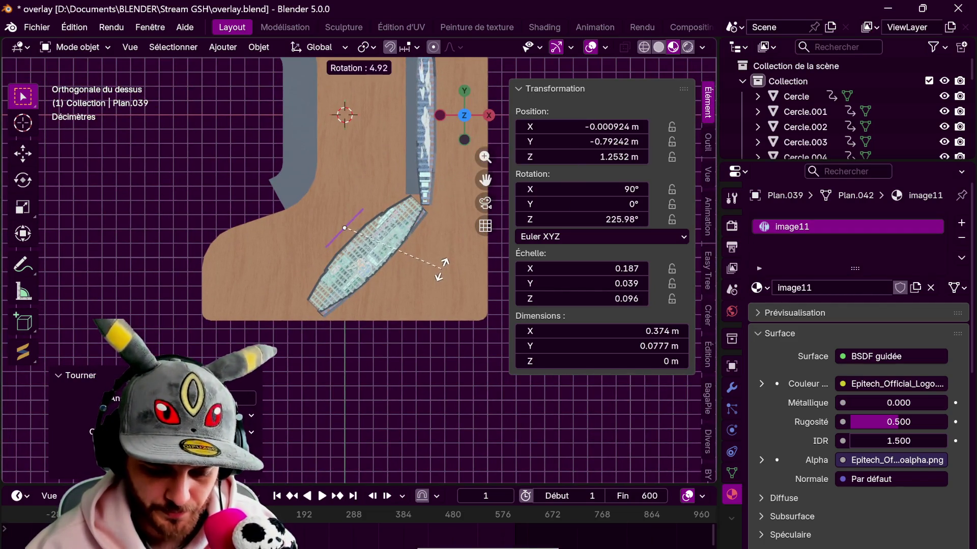
{"action": "left_click", "coordinate": [441, 269]}
{"action": "key", "text": "g"}
{"action": "key", "text": "z"}
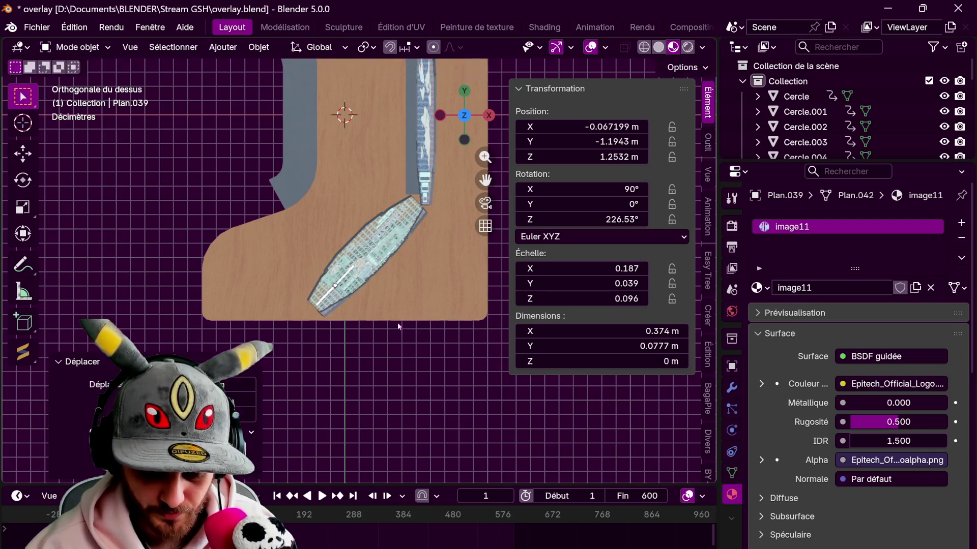
{"action": "middle_click_drag", "start_coordinate": [474, 332], "coordinate": [443, 287]}
{"action": "left_click", "coordinate": [442, 241]}
Tilt the logo to match the panel, shrink it and shift it sideways.
{"action": "mouse_move", "coordinate": [442, 240]}
{"action": "middle_mouse_down"}
{"action": "mouse_move", "coordinate": [446, 221]}
{"action": "mouse_move", "coordinate": [438, 277]}
{"action": "middle_mouse_up"}
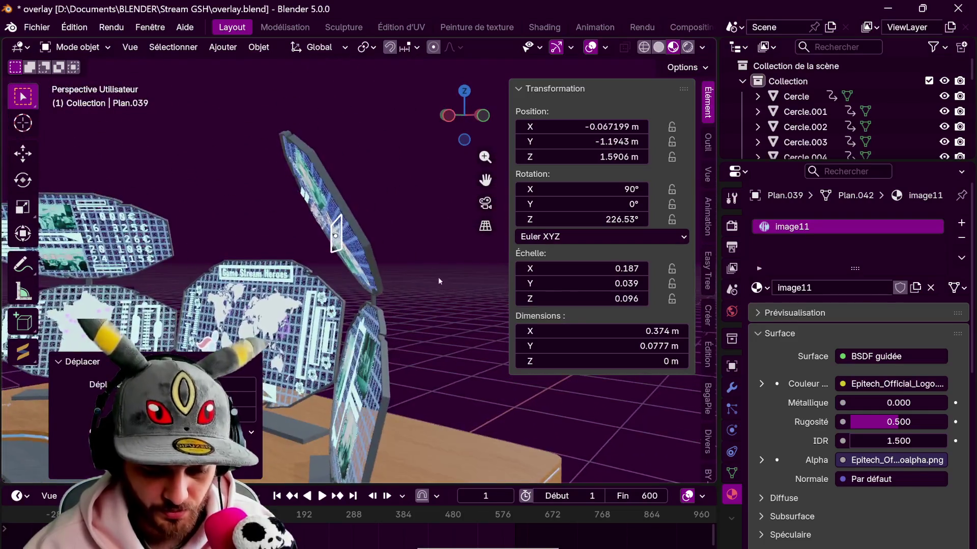
{"action": "key", "text": "r"}
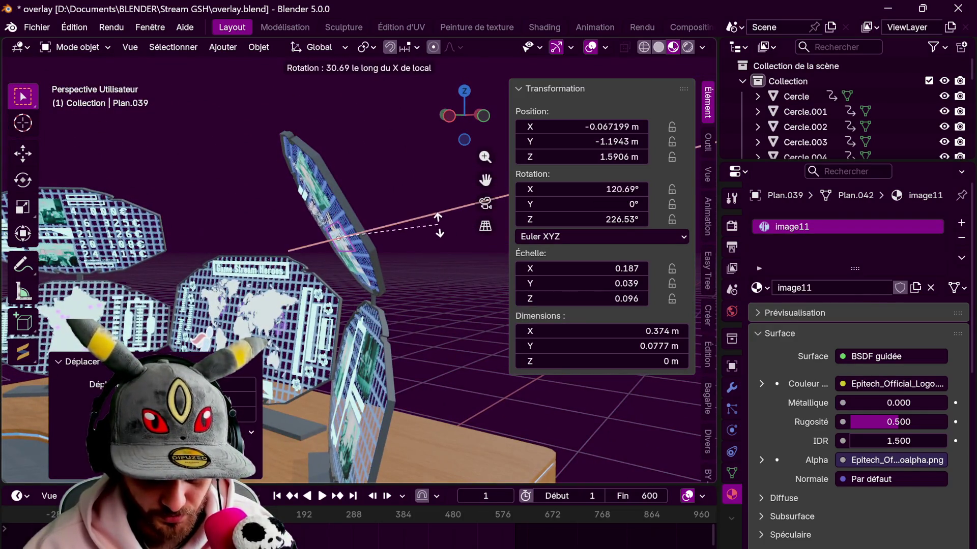
{"action": "left_click", "coordinate": [438, 224]}
{"action": "mouse_move", "coordinate": [438, 223]}
{"action": "middle_mouse_down"}
{"action": "mouse_move", "coordinate": [444, 269]}
{"action": "mouse_move", "coordinate": [469, 254]}
{"action": "mouse_move", "coordinate": [471, 269]}
{"action": "mouse_move", "coordinate": [431, 289]}
{"action": "middle_mouse_up"}
{"action": "key", "text": "s"}
{"action": "left_click", "coordinate": [467, 258]}
{"action": "key", "text": "g"}
{"action": "key", "text": "x"}
{"action": "key", "text": "x"}
{"action": "left_click", "coordinate": [479, 262]}
Slide the logo along its local Y axis onto the holographic panel.
{"action": "key", "text": "g"}
{"action": "key", "text": "z"}
{"action": "key", "text": "z"}
{"action": "key", "text": "z"}
{"action": "key", "text": "y"}
{"action": "key", "text": "y"}
{"action": "left_click", "coordinate": [433, 266]}
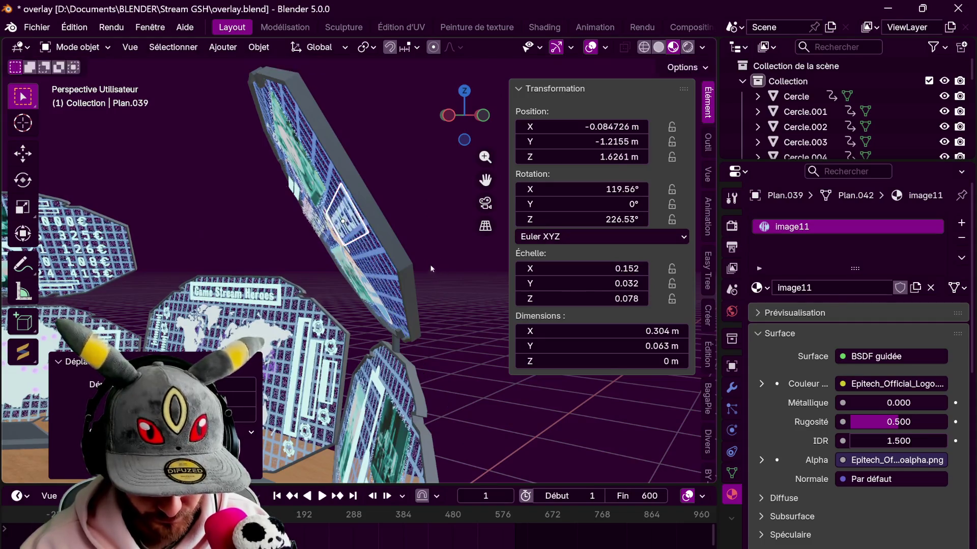
{"action": "middle_click_drag", "start_coordinate": [433, 267], "coordinate": [435, 244]}
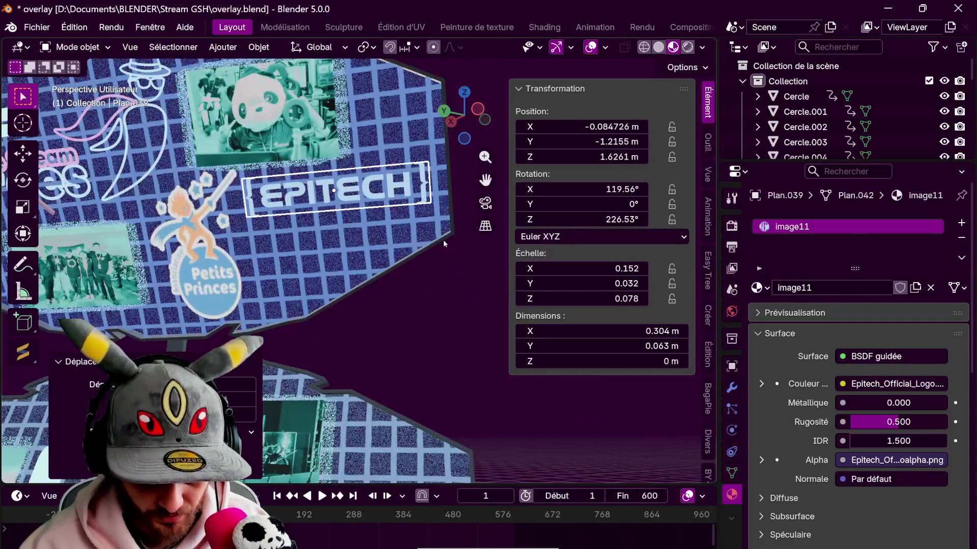
{"action": "key", "text": "g"}
{"action": "key", "text": "y"}
{"action": "key", "text": "y"}
{"action": "left_click", "coordinate": [449, 254]}
Enlarge the logo slightly and settle it at its final spot on the panel.
{"action": "key", "text": "s"}
{"action": "left_click", "coordinate": [457, 259]}
{"action": "key", "text": "g"}
{"action": "key", "text": "y"}
{"action": "key", "text": "y"}
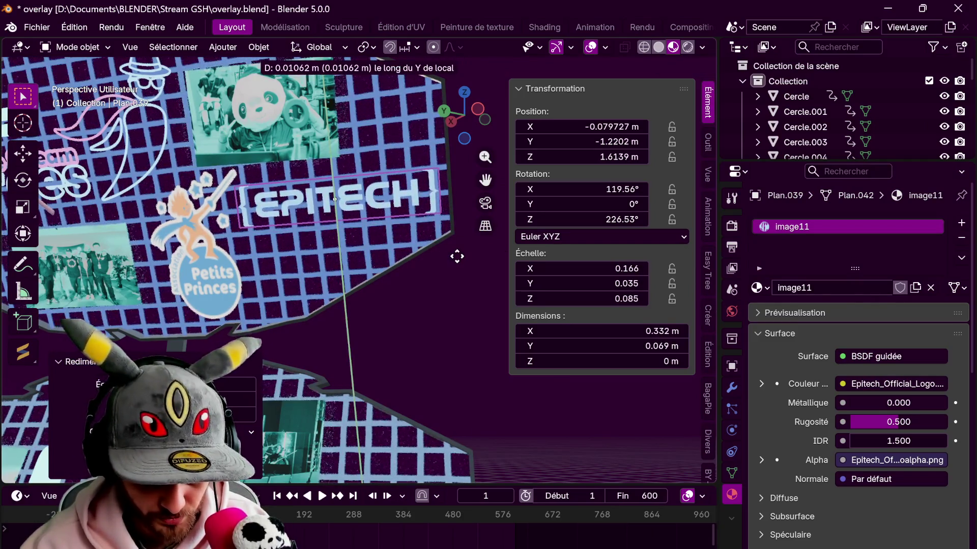
{"action": "left_click", "coordinate": [456, 250]}
{"action": "middle_click_drag", "start_coordinate": [456, 249], "coordinate": [446, 245]}
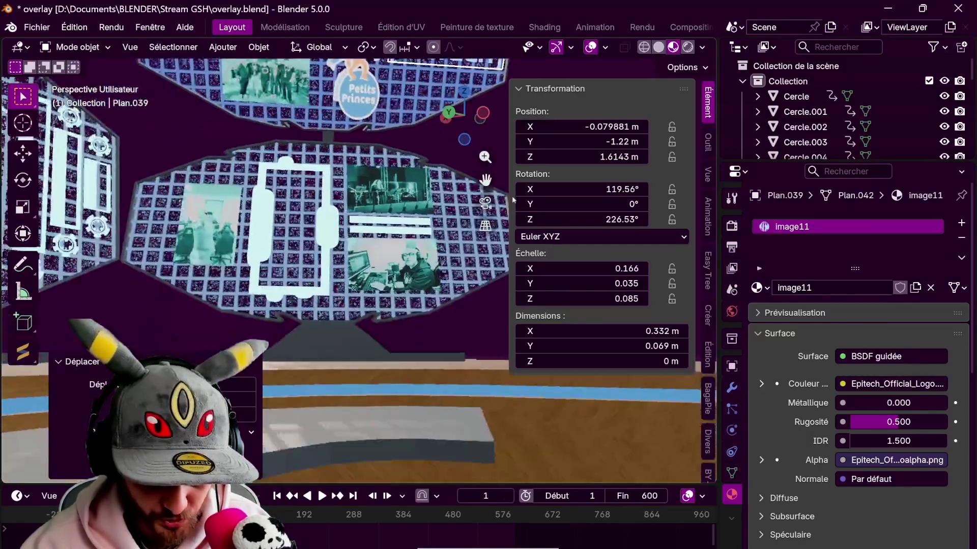
{"action": "mouse_move", "coordinate": [446, 245]}
{"action": "middle_mouse_down"}
{"action": "mouse_move", "coordinate": [357, 290]}
{"action": "mouse_move", "coordinate": [343, 260]}
{"action": "mouse_move", "coordinate": [418, 291]}
{"action": "mouse_move", "coordinate": [446, 263]}
{"action": "middle_mouse_up"}
Give the logo its final X tilt and rest it on the panel surface, 0.332 × 0.069 m at 1.62 m.
{"action": "key", "text": "r"}
{"action": "key", "text": "x"}
{"action": "key", "text": "x"}
{"action": "left_click", "coordinate": [424, 282]}
{"action": "key", "text": "g"}
{"action": "key", "text": "z"}
{"action": "key", "text": "z"}
{"action": "left_click", "coordinate": [449, 262]}
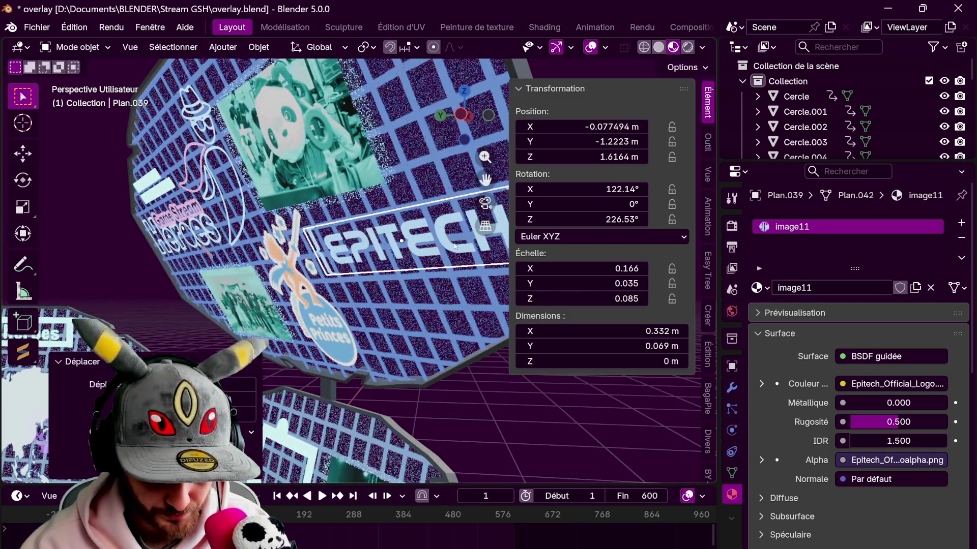
{"action": "scroll", "coordinate": [449, 262], "scroll_direction": "down", "scroll_amount": 5}
{"action": "mouse_move", "coordinate": [410, 321]}
{"action": "middle_mouse_down"}
{"action": "mouse_move", "coordinate": [454, 249]}
{"action": "mouse_move", "coordinate": [497, 270]}
{"action": "middle_mouse_up"}
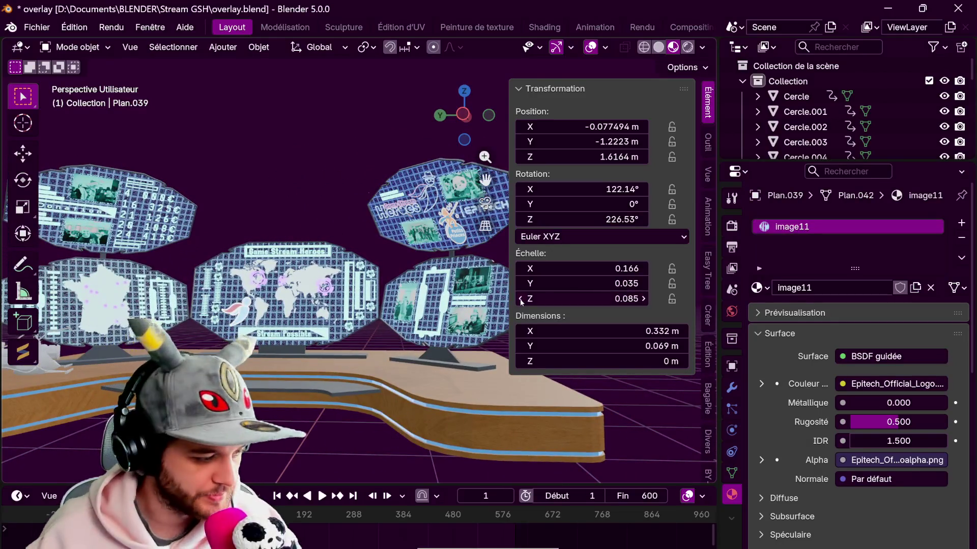
Save the blend file.
{"action": "left_click", "coordinate": [47, 27]}
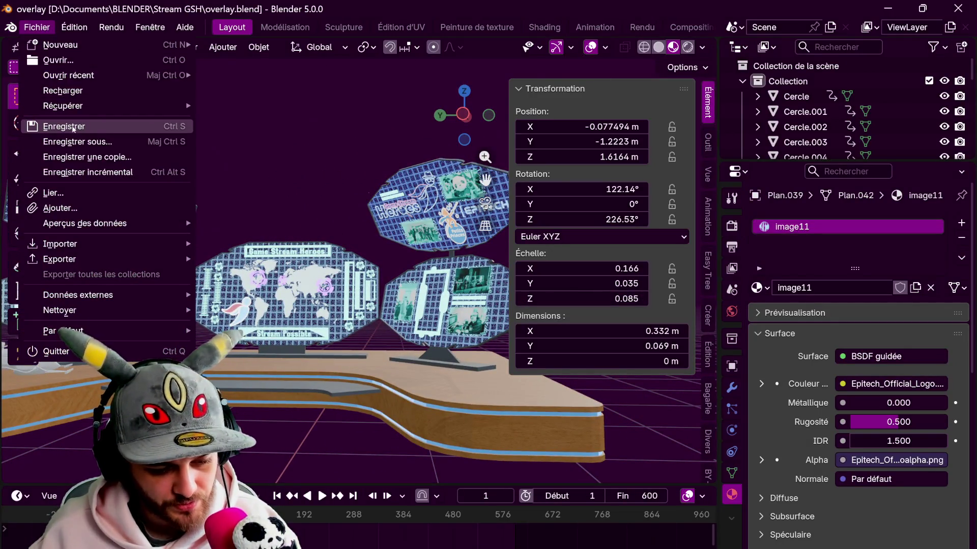
{"action": "left_click", "coordinate": [73, 125]}
{"action": "mouse_move", "coordinate": [312, 227]}
{"action": "middle_mouse_down"}
{"action": "mouse_move", "coordinate": [286, 247]}
{"action": "mouse_move", "coordinate": [398, 195]}
{"action": "middle_mouse_up"}
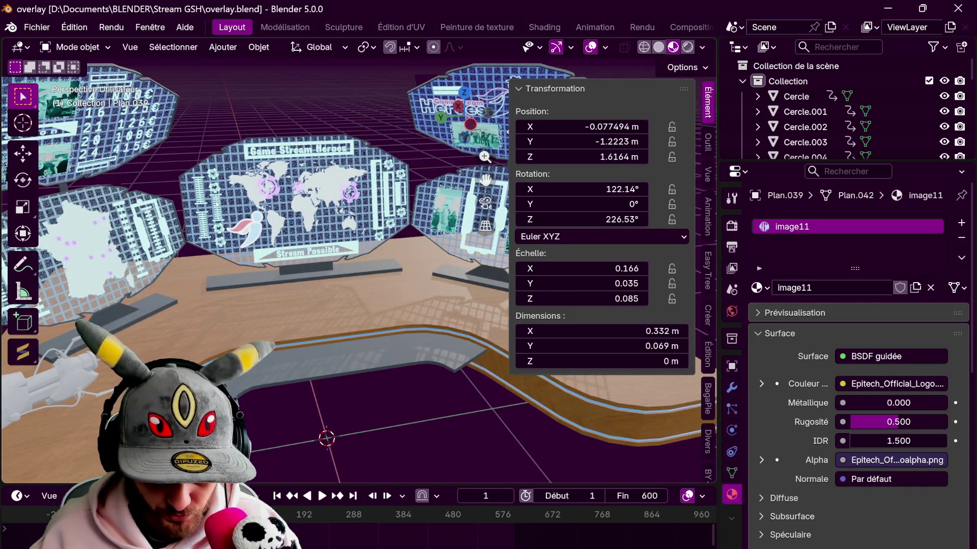
{"action": "left_click", "coordinate": [239, 204]}
{"action": "key", "text": "KP_7"}
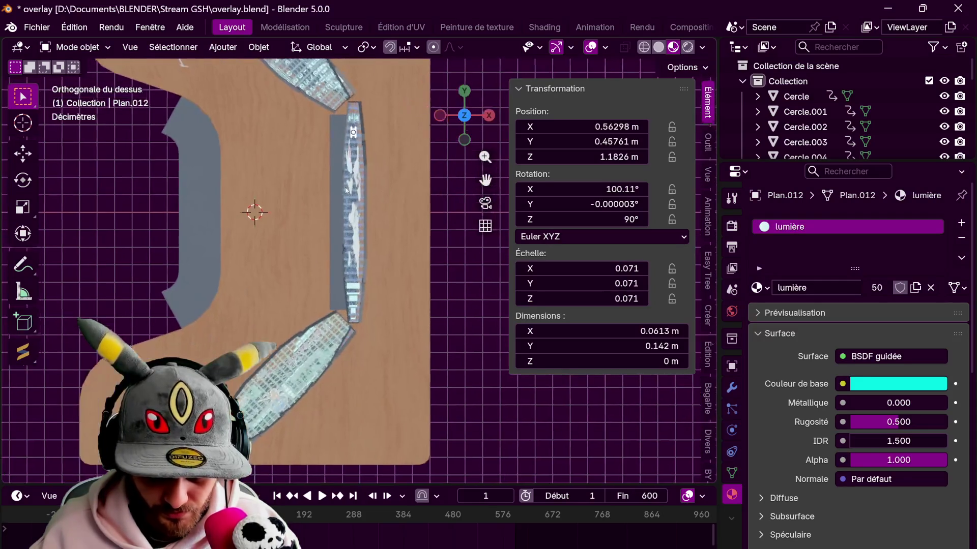
Duplicate the cyan light strip beside another panel, orient it and set its height.
{"action": "key", "text": "shift+d"}
{"action": "left_click", "coordinate": [417, 305]}
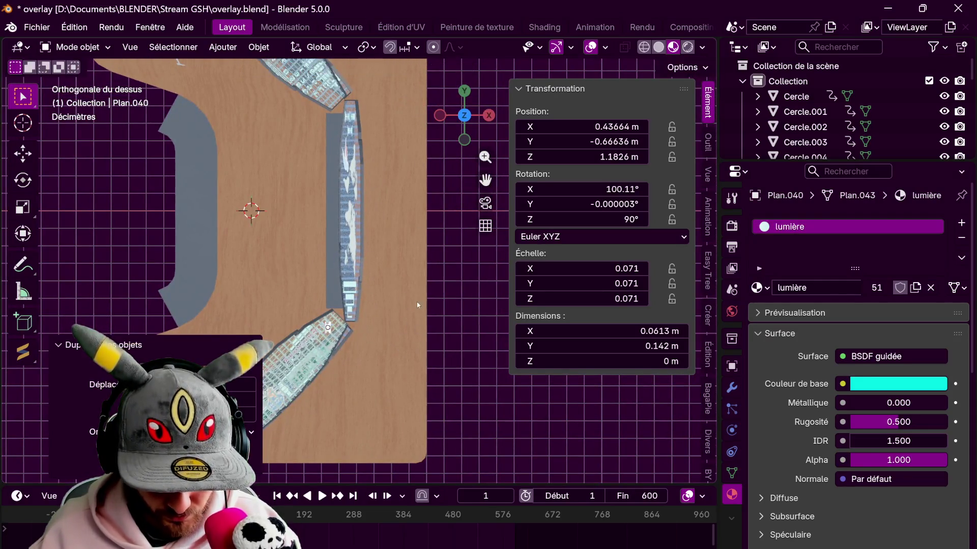
{"action": "left_click", "coordinate": [397, 367]}
{"action": "mouse_move", "coordinate": [397, 367]}
{"action": "middle_mouse_down"}
{"action": "mouse_move", "coordinate": [262, 235]}
{"action": "mouse_move", "coordinate": [282, 238]}
{"action": "middle_mouse_up"}
{"action": "key", "text": "g"}
{"action": "key", "text": "z"}
{"action": "key", "text": "z"}
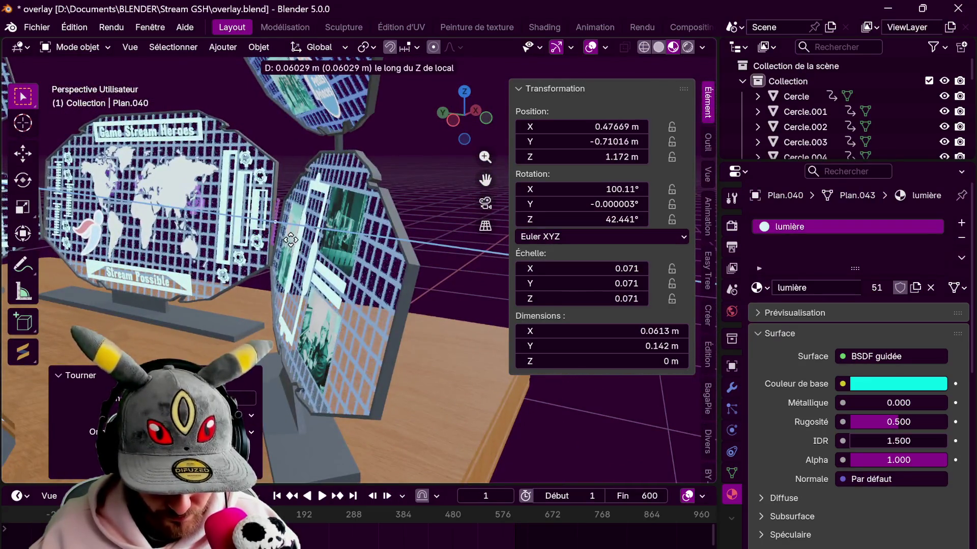
{"action": "left_click", "coordinate": [296, 246]}
{"action": "scroll", "coordinate": [332, 297], "scroll_direction": "up", "scroll_amount": 3}
{"action": "scroll", "coordinate": [331, 297], "scroll_direction": "up", "scroll_amount": 3}
Tilt the copied strip about its local X axis and slide it along Y toward the panel.
{"action": "key", "text": "r"}
{"action": "key", "text": "x"}
{"action": "key", "text": "x"}
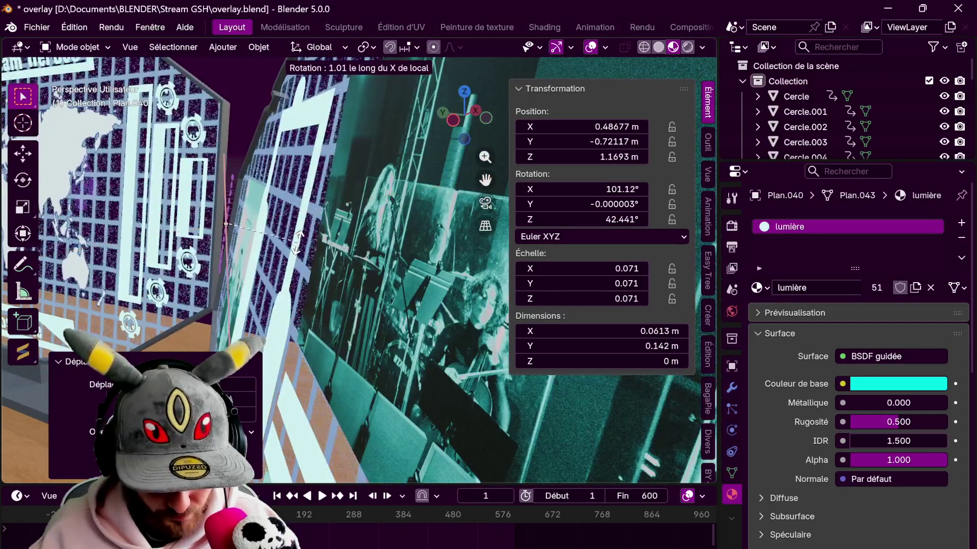
{"action": "left_click", "coordinate": [298, 246]}
{"action": "mouse_move", "coordinate": [297, 246]}
{"action": "middle_mouse_down"}
{"action": "mouse_move", "coordinate": [377, 155]}
{"action": "mouse_move", "coordinate": [396, 190]}
{"action": "mouse_move", "coordinate": [258, 177]}
{"action": "mouse_move", "coordinate": [249, 135]}
{"action": "middle_mouse_up"}
{"action": "key", "text": "g"}
{"action": "key", "text": "y"}
{"action": "key", "text": "y"}
{"action": "left_click", "coordinate": [386, 172]}
Nudge the strip sideways and in height to its final placement against the panel.
{"action": "key", "text": "g"}
{"action": "key", "text": "x"}
{"action": "key", "text": "x"}
{"action": "left_click", "coordinate": [400, 188]}
{"action": "key", "text": "g"}
{"action": "key", "text": "z"}
{"action": "key", "text": "z"}
{"action": "left_click", "coordinate": [255, 167]}
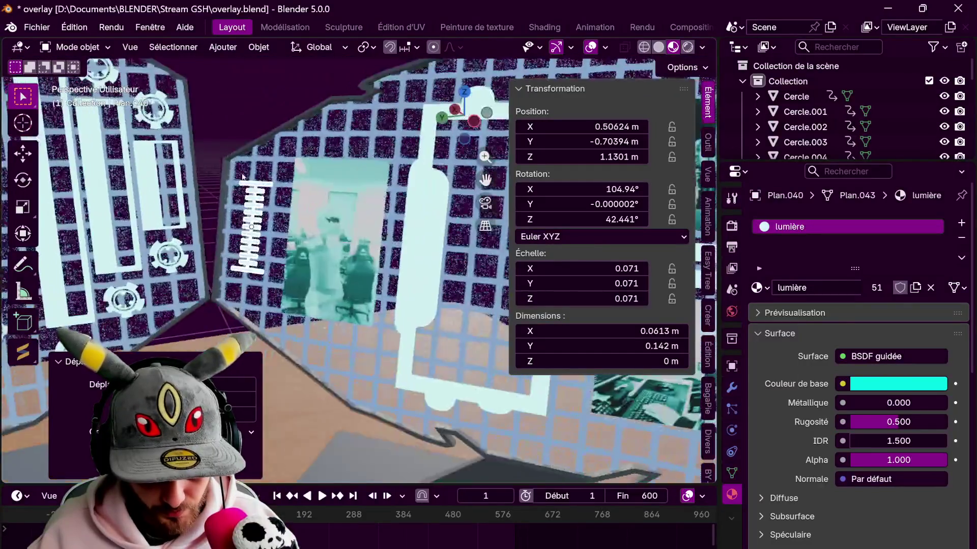
{"action": "scroll", "coordinate": [249, 135], "scroll_direction": "down", "scroll_amount": 3}
{"action": "mouse_move", "coordinate": [310, 174]}
{"action": "middle_mouse_down"}
{"action": "mouse_move", "coordinate": [362, 149]}
{"action": "mouse_move", "coordinate": [261, 142]}
{"action": "middle_mouse_up"}
{"action": "scroll", "coordinate": [362, 148], "scroll_direction": "up", "scroll_amount": 2}
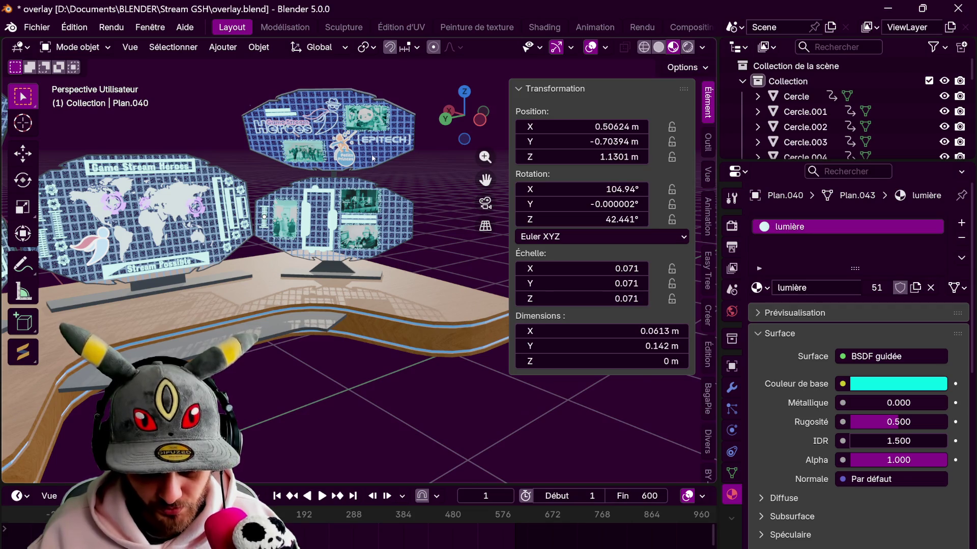
{"action": "scroll", "coordinate": [395, 216], "scroll_direction": "down", "scroll_amount": 1}
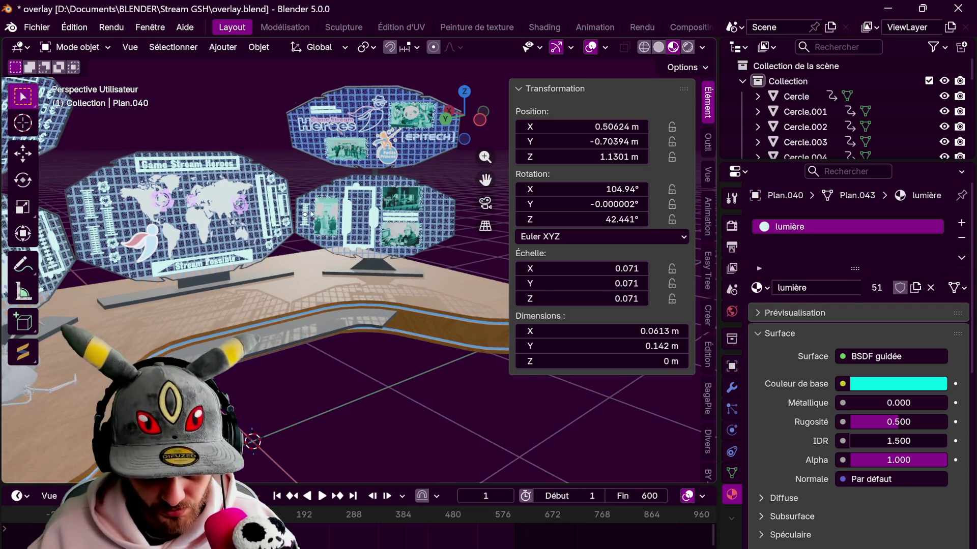
{"action": "middle_click_drag", "start_coordinate": [395, 216], "coordinate": [326, 210]}
{"action": "scroll", "coordinate": [326, 211], "scroll_direction": "up", "scroll_amount": 2}
{"action": "left_click", "coordinate": [207, 197]}
{"action": "left_click", "coordinate": [231, 199]}
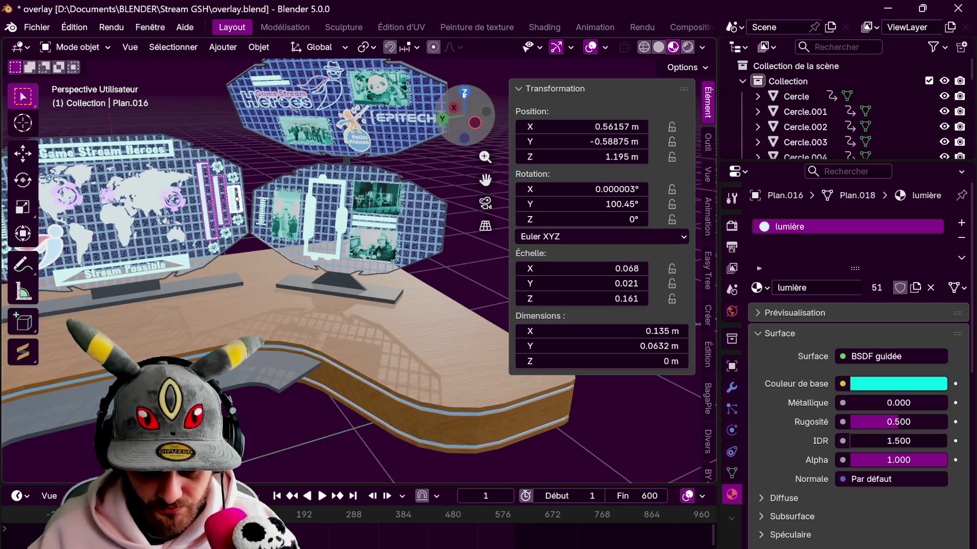
From top view, duplicate the light strip, rotate it and place it near the lower panel.
{"action": "key", "text": "KP_7"}
{"action": "key", "text": "shift+d"}
{"action": "left_click", "coordinate": [325, 264]}
{"action": "key", "text": "r"}
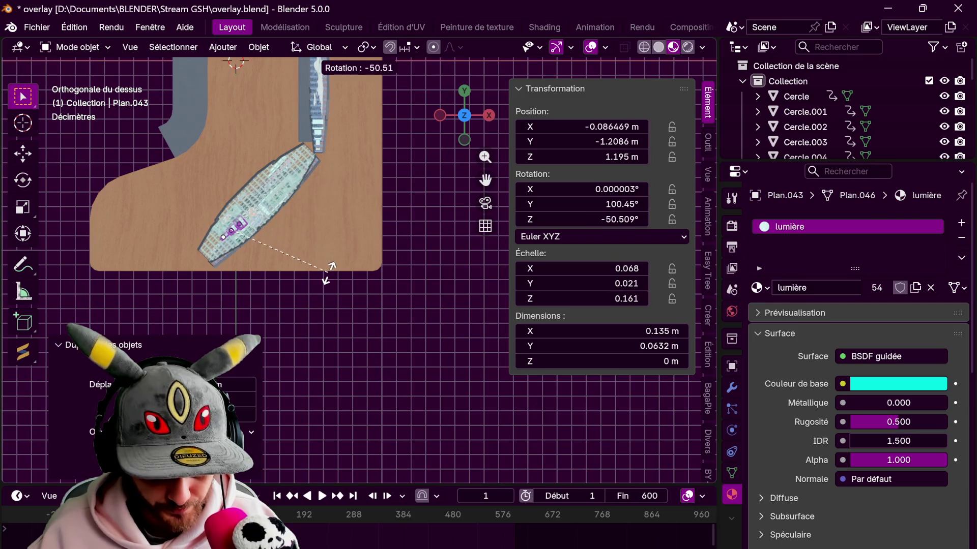
{"action": "left_click", "coordinate": [334, 259]}
{"action": "key", "text": "g"}
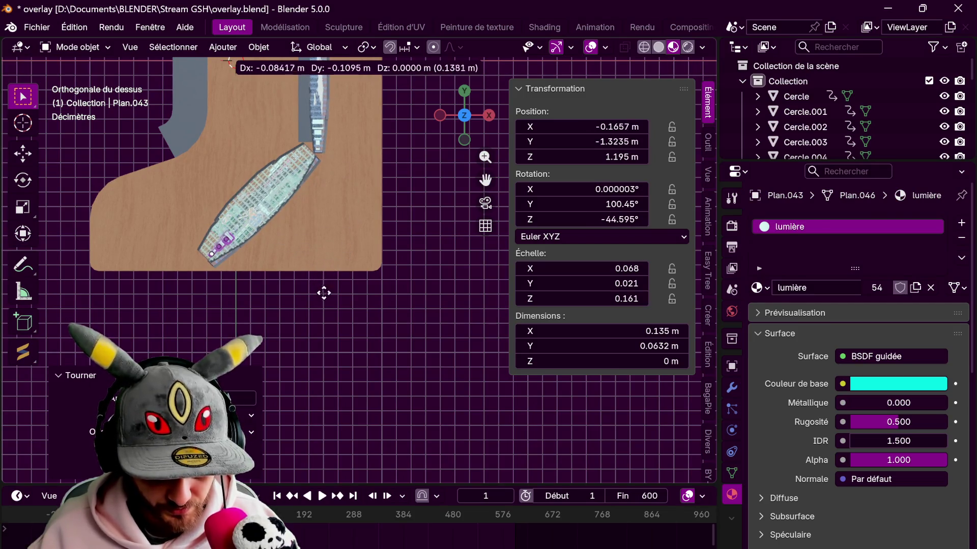
{"action": "left_click", "coordinate": [323, 292]}
Shrink the copied strip and adjust its height and position along local Z and Y.
{"action": "middle_click_drag", "start_coordinate": [323, 292], "coordinate": [196, 167]}
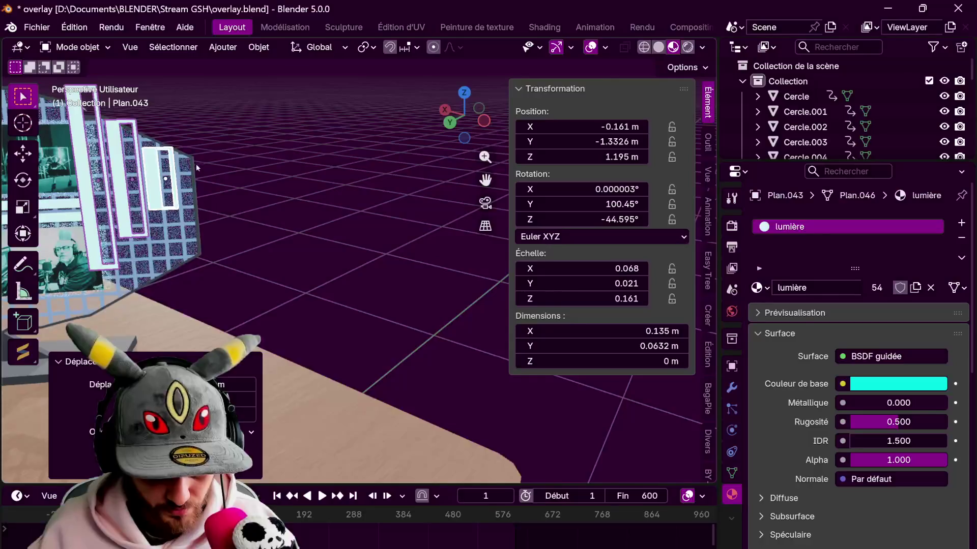
{"action": "scroll", "coordinate": [196, 168], "scroll_direction": "up", "scroll_amount": 3}
{"action": "scroll", "coordinate": [196, 167], "scroll_direction": "up", "scroll_amount": 2}
{"action": "key", "text": "s"}
{"action": "left_click", "coordinate": [388, 204]}
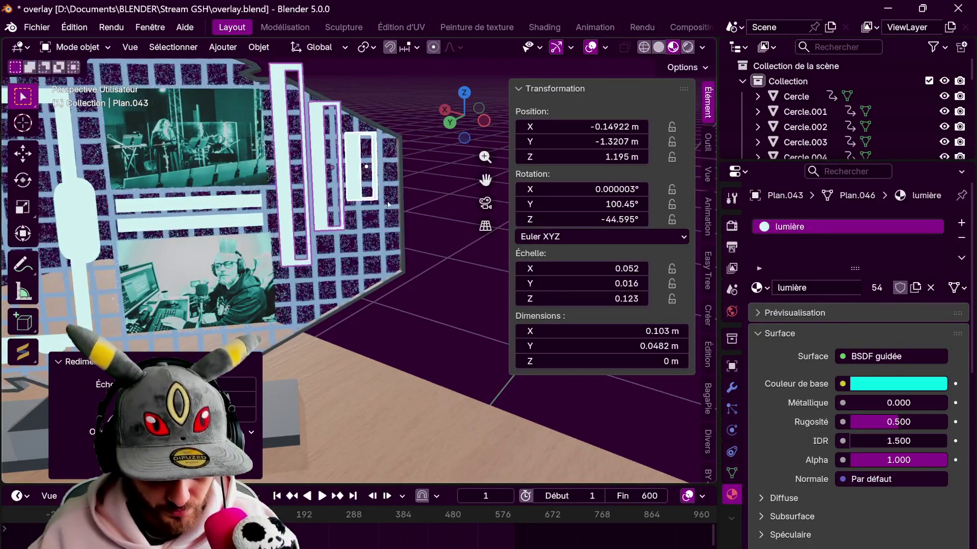
{"action": "key", "text": "g"}
{"action": "key", "text": "z"}
{"action": "key", "text": "z"}
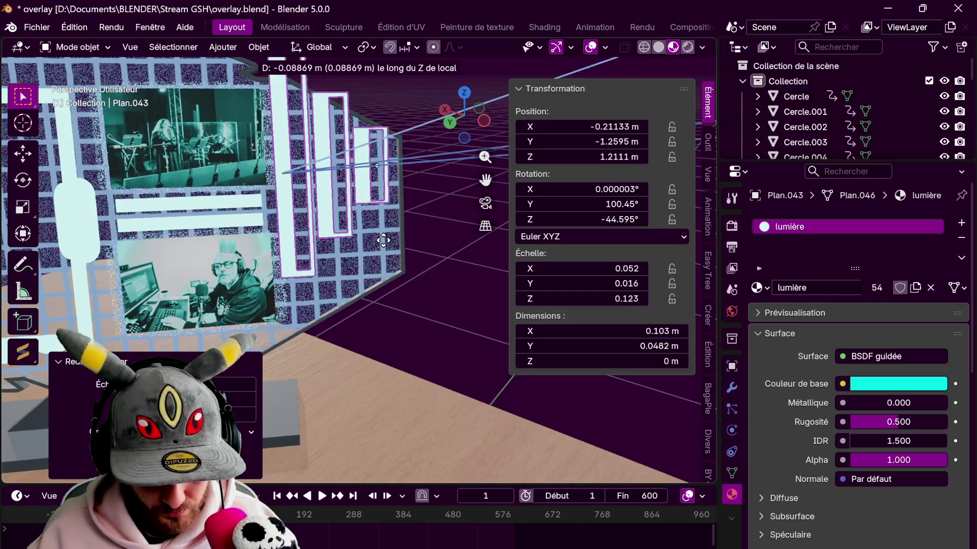
{"action": "left_click", "coordinate": [382, 242]}
{"action": "key", "text": "g"}
{"action": "key", "text": "y"}
{"action": "key", "text": "y"}
{"action": "left_click", "coordinate": [288, 224]}
Tilt the strip about 104.6° to lean along the world-map panel edge at 1.12 m.
{"action": "middle_click_drag", "start_coordinate": [288, 223], "coordinate": [269, 265]}
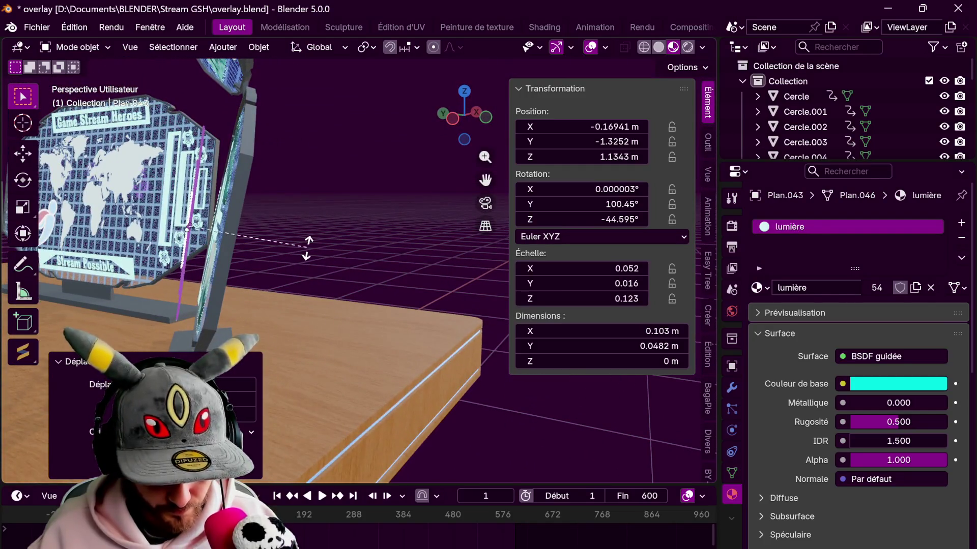
{"action": "key", "text": "x"}
{"action": "key", "text": "x"}
{"action": "key", "text": "y"}
{"action": "key", "text": "y"}
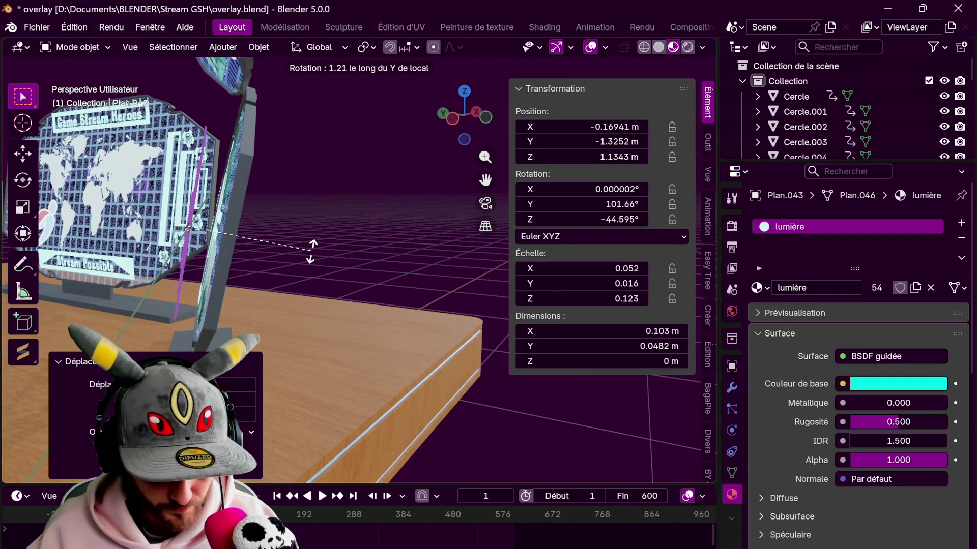
{"action": "left_click", "coordinate": [315, 256]}
{"action": "key", "text": "g"}
{"action": "key", "text": "z"}
{"action": "key", "text": "z"}
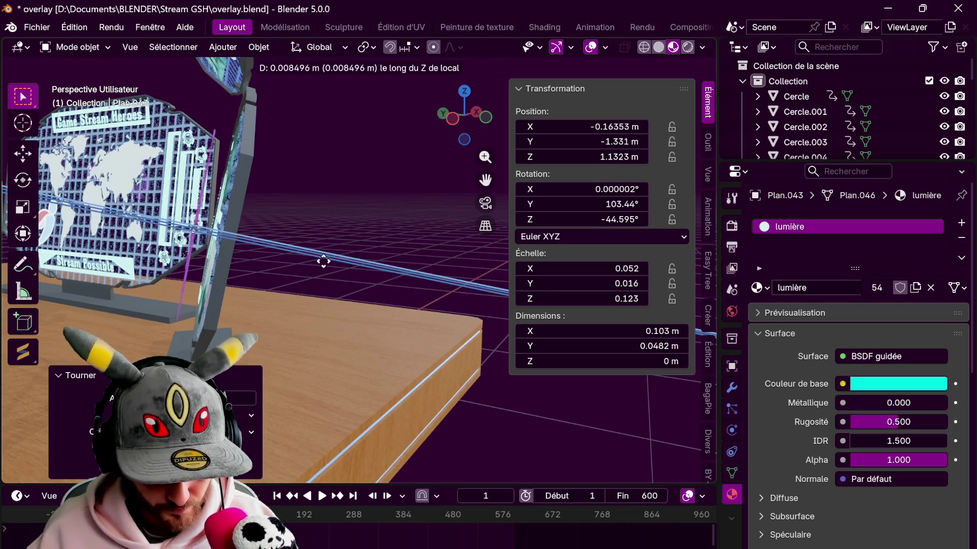
{"action": "left_click", "coordinate": [344, 275]}
{"action": "key", "text": "r"}
{"action": "key", "text": "x"}
{"action": "key", "text": "x"}
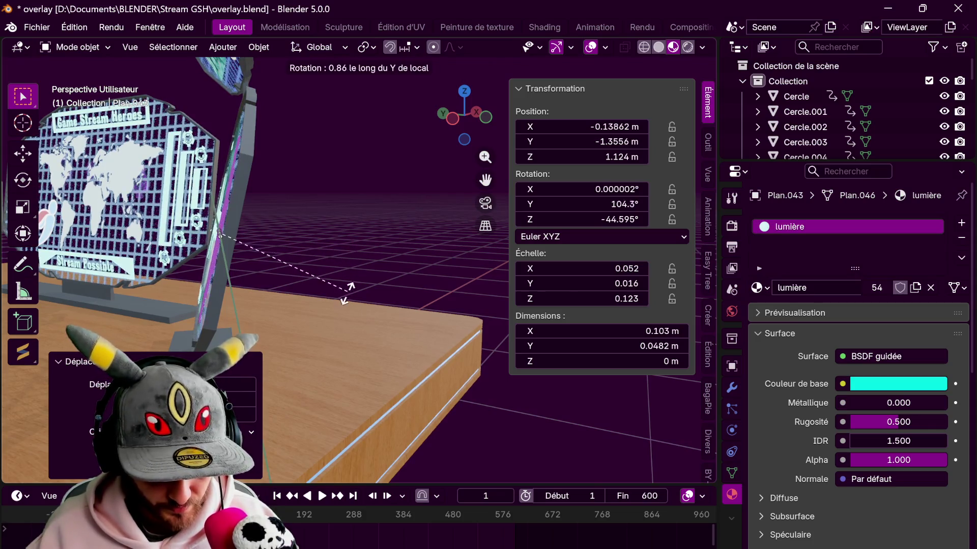
{"action": "left_click", "coordinate": [332, 308]}
{"action": "mouse_move", "coordinate": [331, 308]}
{"action": "middle_mouse_down"}
{"action": "mouse_move", "coordinate": [371, 281]}
{"action": "mouse_move", "coordinate": [444, 261]}
{"action": "mouse_move", "coordinate": [359, 259]}
{"action": "middle_mouse_up"}
{"action": "scroll", "coordinate": [444, 261], "scroll_direction": "down", "scroll_amount": 3}
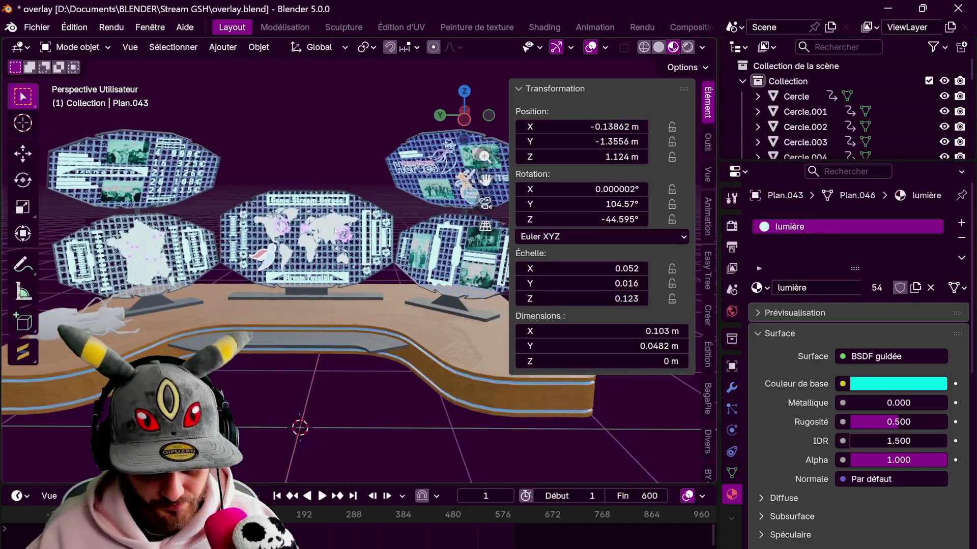
{"action": "left_click", "coordinate": [48, 29]}
Save the scene, switch to rendered shading, hide the sidebar and frame the glowing screens.
{"action": "left_click", "coordinate": [60, 126]}
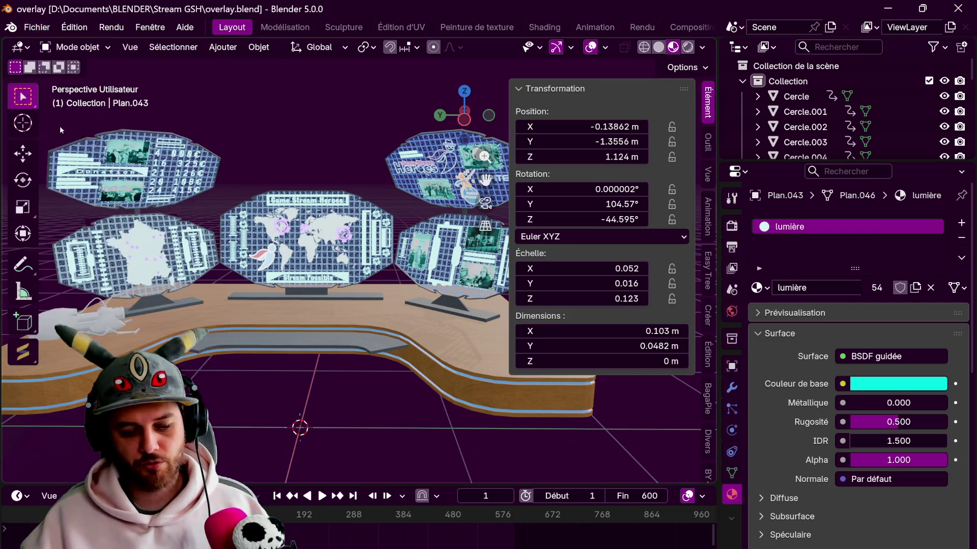
{"action": "mouse_move", "coordinate": [350, 275]}
{"action": "middle_mouse_down"}
{"action": "mouse_move", "coordinate": [317, 236]}
{"action": "mouse_move", "coordinate": [320, 251]}
{"action": "middle_mouse_up"}
{"action": "left_click", "coordinate": [686, 47]}
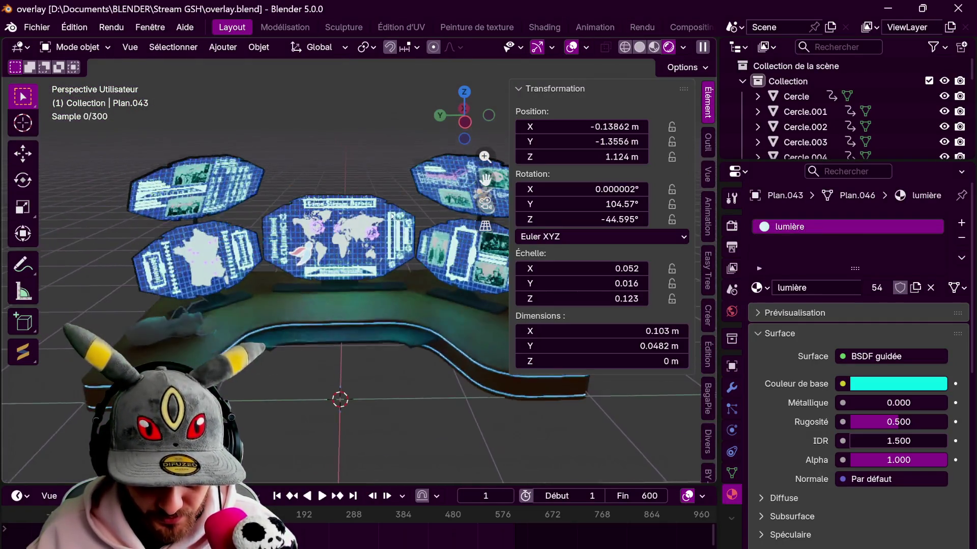
{"action": "scroll", "coordinate": [377, 181], "scroll_direction": "up", "scroll_amount": 4}
{"action": "middle_click_drag", "start_coordinate": [387, 193], "coordinate": [325, 216], "text": "shift"}
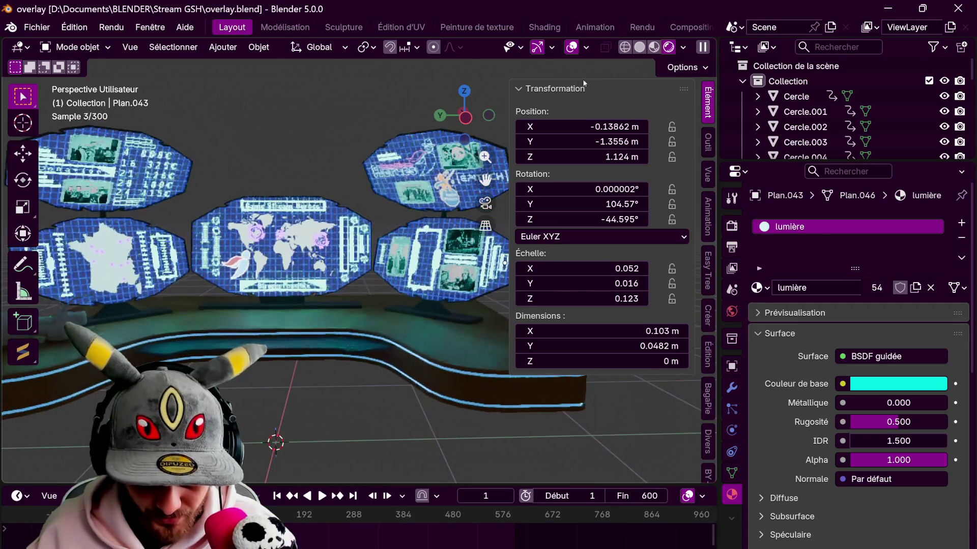
{"action": "left_click_drag", "start_coordinate": [509, 102], "coordinate": [687, 107]}
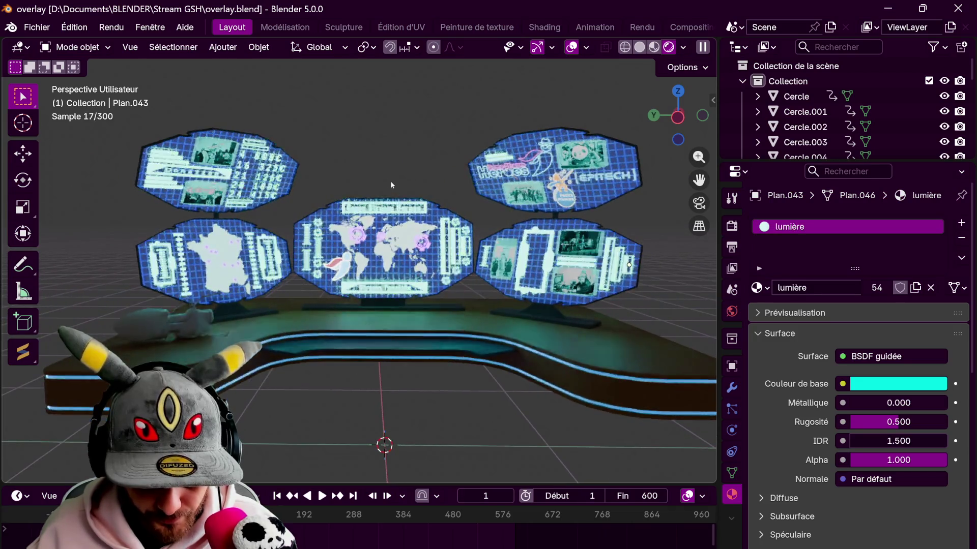
{"action": "middle_click_drag", "start_coordinate": [392, 188], "coordinate": [364, 179], "text": "shift"}
{"action": "scroll", "coordinate": [364, 179], "scroll_direction": "up", "scroll_amount": 2}
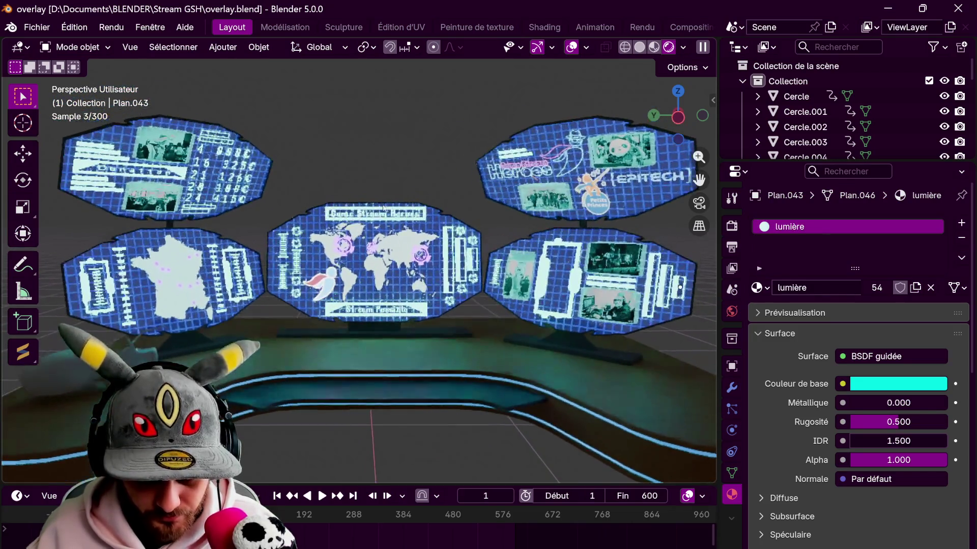
{"action": "middle_click_drag", "start_coordinate": [375, 203], "coordinate": [375, 210]}
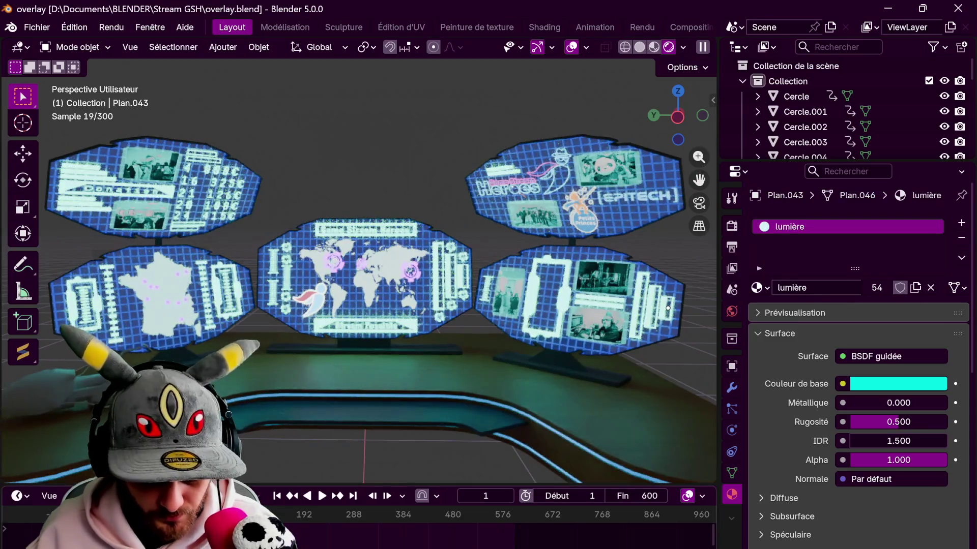
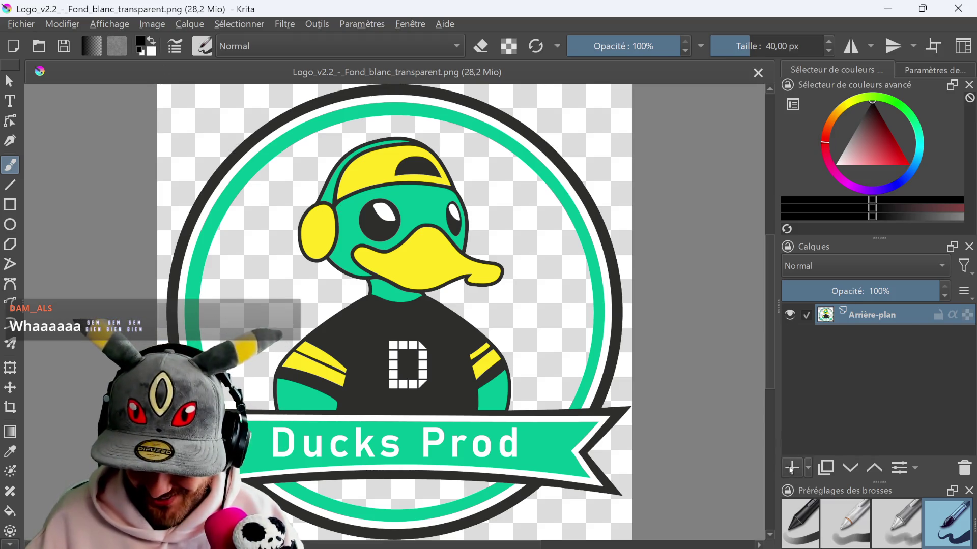
Place a new paint layer beneath the logo and fill it solid black.
{"action": "left_click_drag", "start_coordinate": [866, 354], "coordinate": [832, 439]}
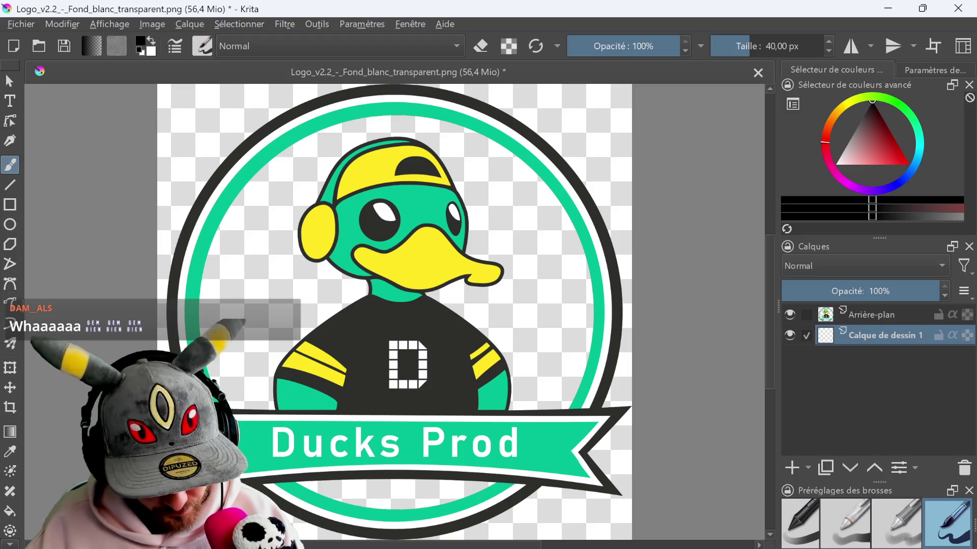
{"action": "left_click", "coordinate": [10, 511]}
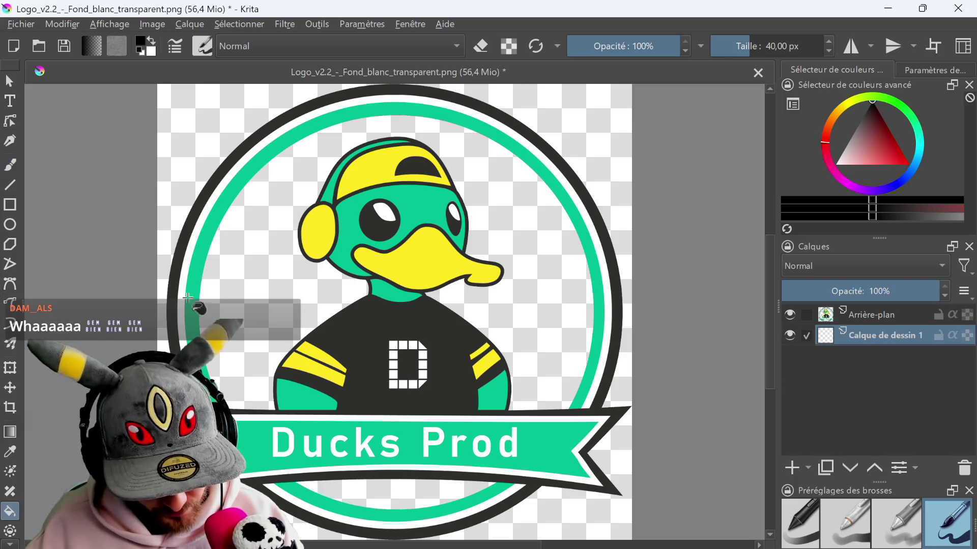
{"action": "left_click", "coordinate": [229, 287]}
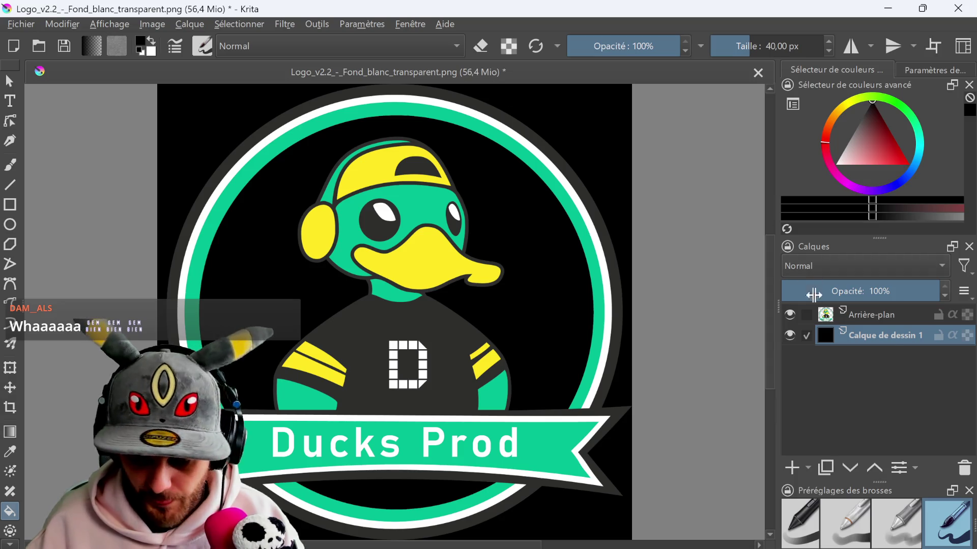
Whiten the logo layer with the Gain, Décalage, Intensité filter using a white offset.
{"action": "key", "text": "Page_Up"}
{"action": "left_click", "coordinate": [285, 24]}
{"action": "mouse_move", "coordinate": [307, 78]}
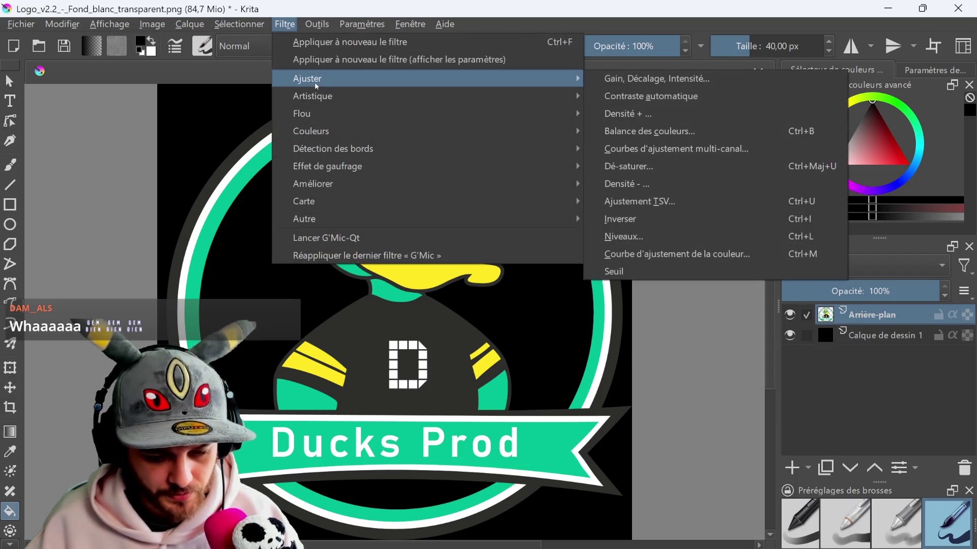
{"action": "left_click", "coordinate": [692, 85]}
{"action": "left_click", "coordinate": [650, 366]}
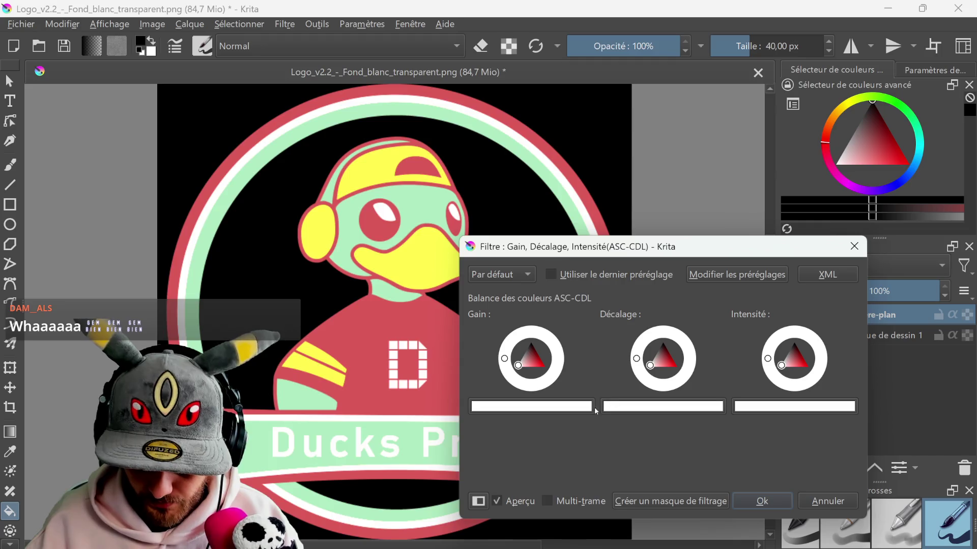
{"action": "left_click", "coordinate": [750, 501]}
Export the white-on-black silhouette image and close Krita.
{"action": "left_click", "coordinate": [21, 24]}
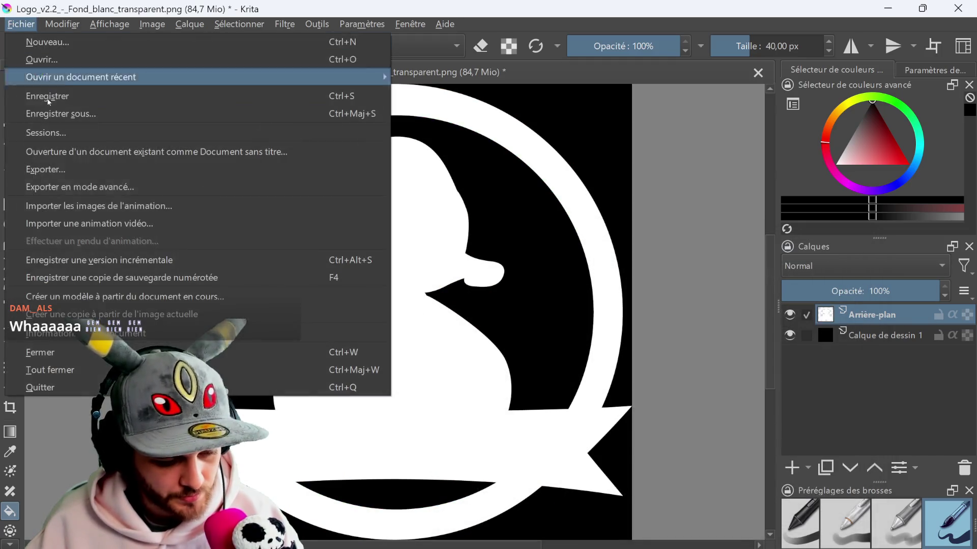
{"action": "left_click", "coordinate": [62, 187]}
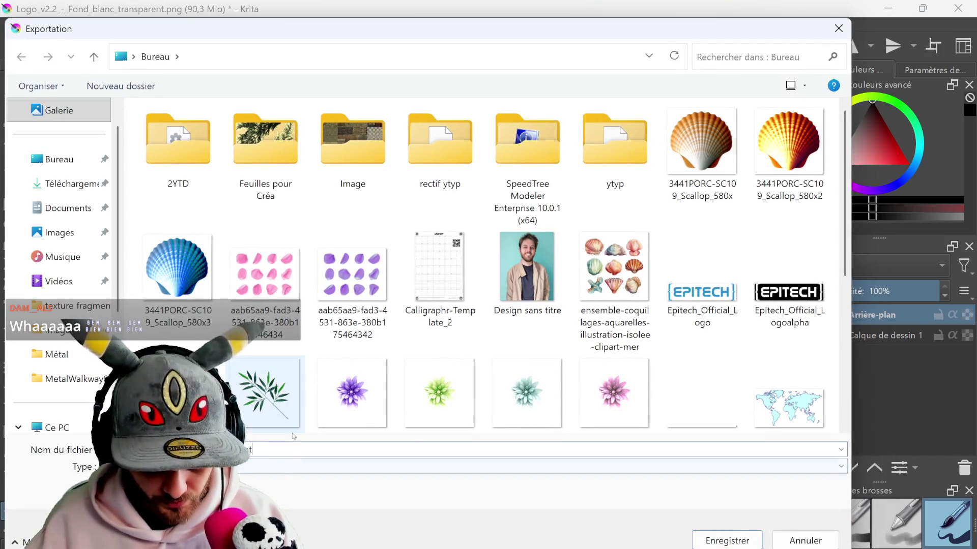
{"action": "key", "text": "Return"}
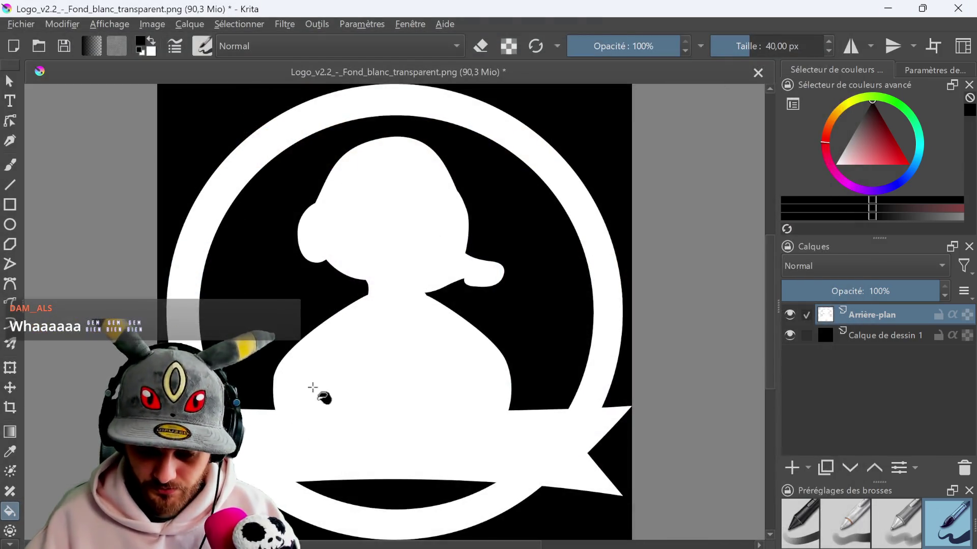
{"action": "left_click", "coordinate": [953, 8]}
Discard the Krita changes, then in top view add a plane and shift it along X.
{"action": "left_click", "coordinate": [556, 332]}
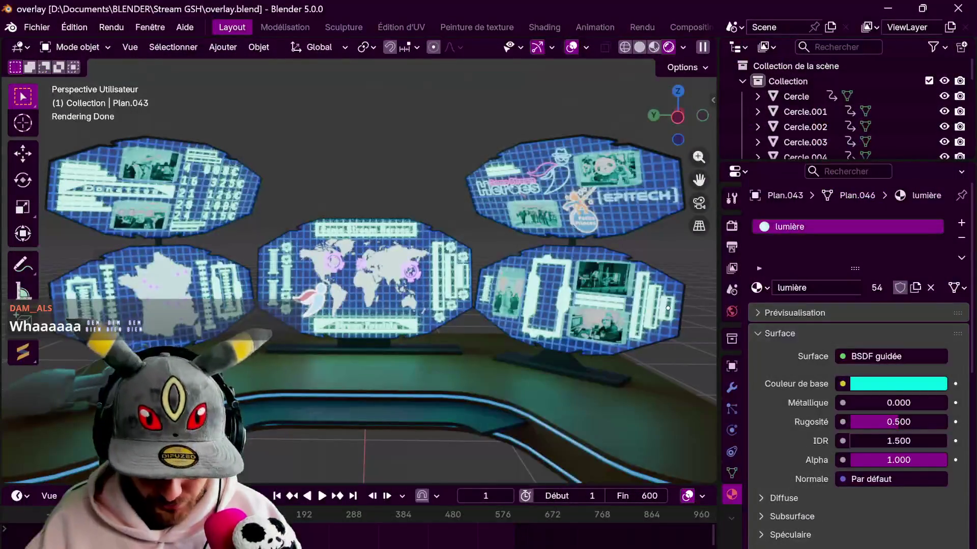
{"action": "left_click", "coordinate": [676, 90]}
{"action": "scroll", "coordinate": [538, 247], "scroll_direction": "up", "scroll_amount": 3}
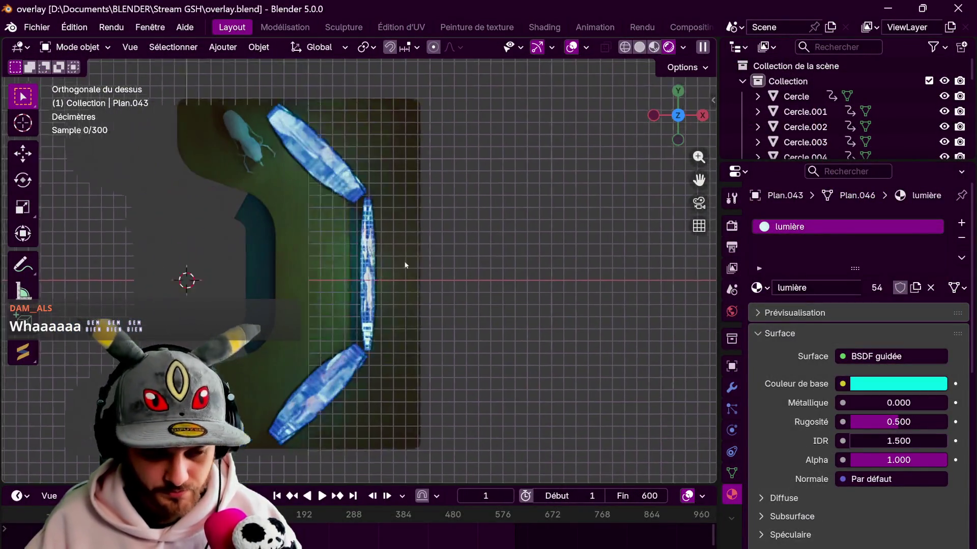
{"action": "scroll", "coordinate": [429, 267], "scroll_direction": "up", "scroll_amount": 3}
{"action": "left_click", "coordinate": [223, 46]}
{"action": "left_click", "coordinate": [372, 64]}
{"action": "key", "text": "g"}
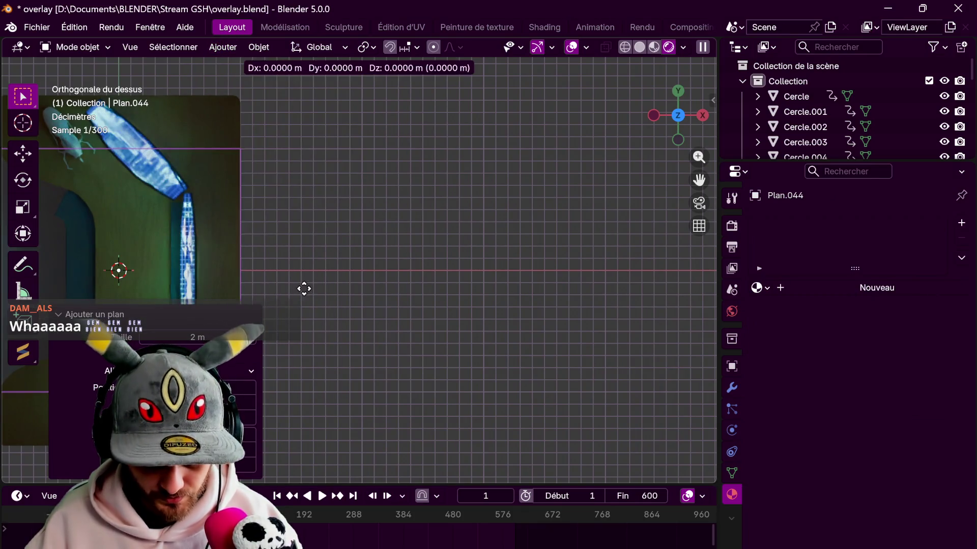
{"action": "key", "text": "x"}
{"action": "left_click", "coordinate": [591, 316]}
Give the plane a new material named image12 and switch to see-through wireframe.
{"action": "left_click", "coordinate": [850, 289]}
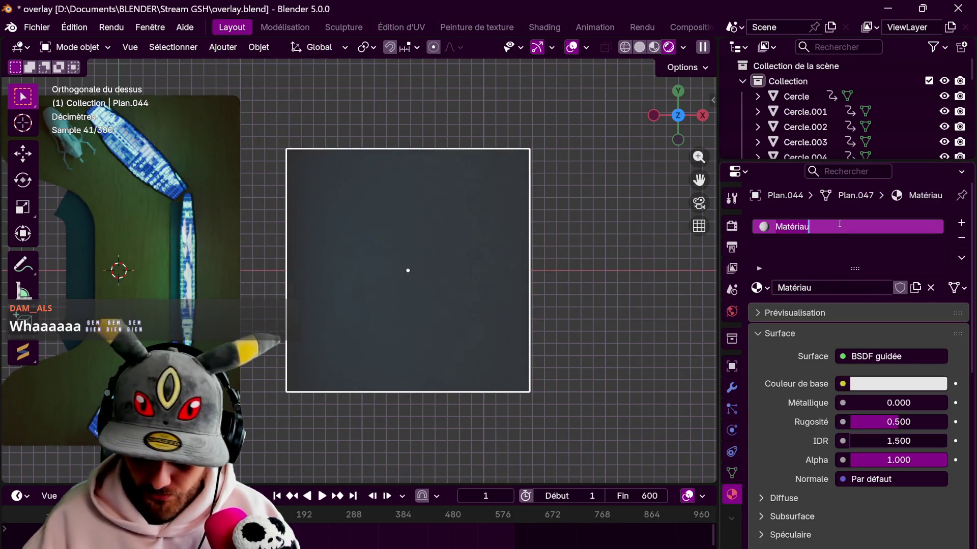
{"action": "type", "text": "image12"}
{"action": "key", "text": "Return"}
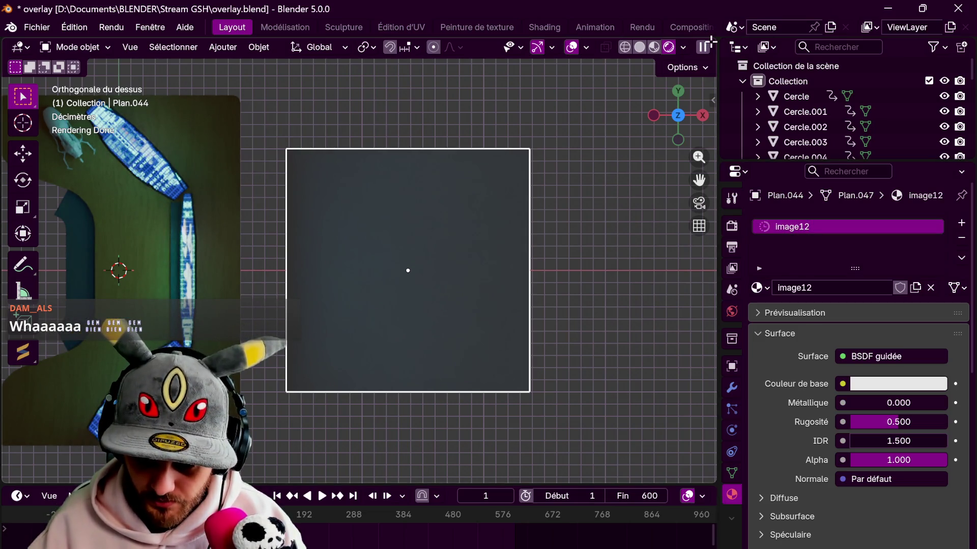
{"action": "key", "text": "shift+z"}
{"action": "key", "text": "shift+z"}
Split off a Shader Editor and drop the logo PNG in as an image texture node.
{"action": "left_click_drag", "start_coordinate": [714, 40], "coordinate": [316, 229]}
{"action": "left_click", "coordinate": [336, 46]}
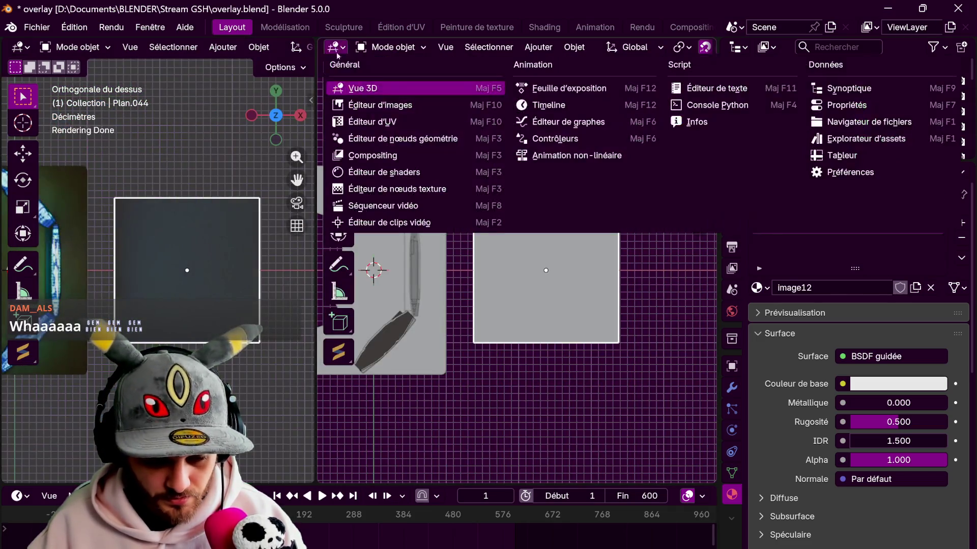
{"action": "left_click", "coordinate": [393, 172]}
{"action": "middle_click_drag", "start_coordinate": [412, 306], "coordinate": [551, 307]}
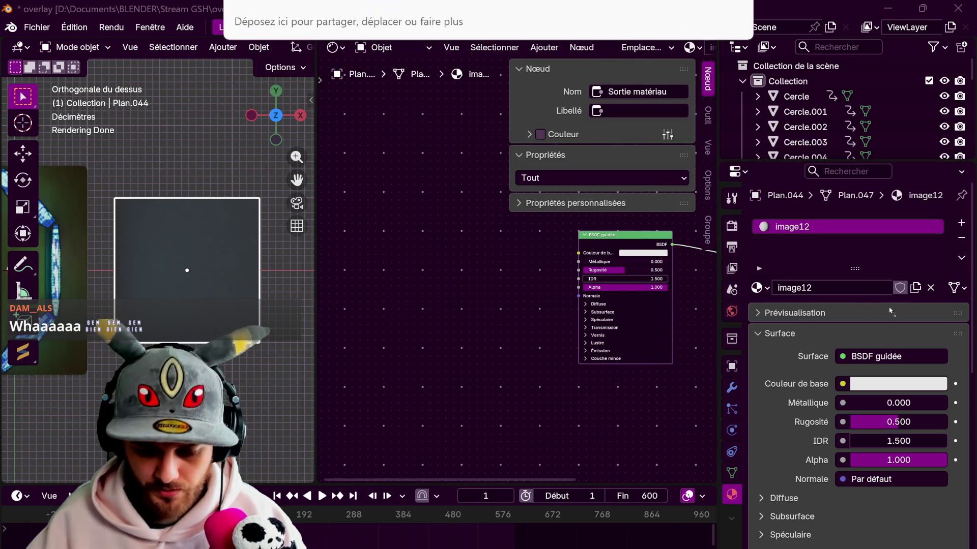
{"action": "left_click_drag", "start_coordinate": [390, 207], "coordinate": [477, 216]}
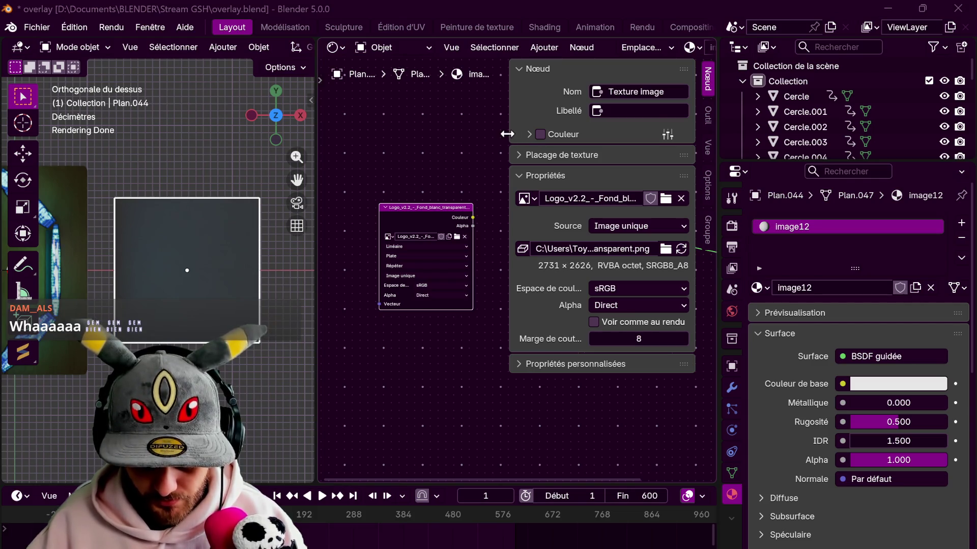
{"action": "key", "text": "n"}
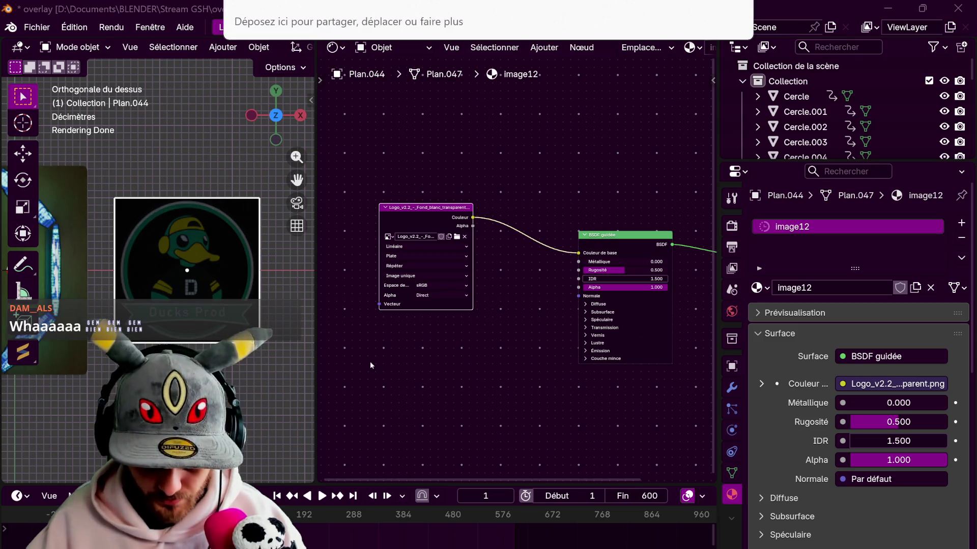
Add the silhouette PNG as Non-Color data driving Alpha and feed the logo colour into Emission.
{"action": "left_click_drag", "start_coordinate": [488, 23], "coordinate": [369, 364]}
{"action": "left_click", "coordinate": [418, 440]}
{"action": "left_click", "coordinate": [496, 494]}
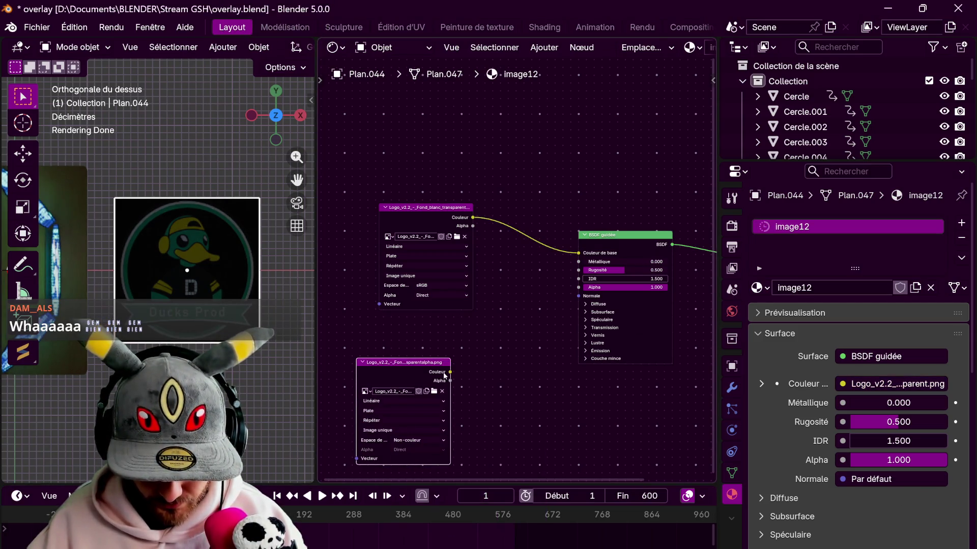
{"action": "left_click_drag", "start_coordinate": [578, 292], "coordinate": [579, 289]}
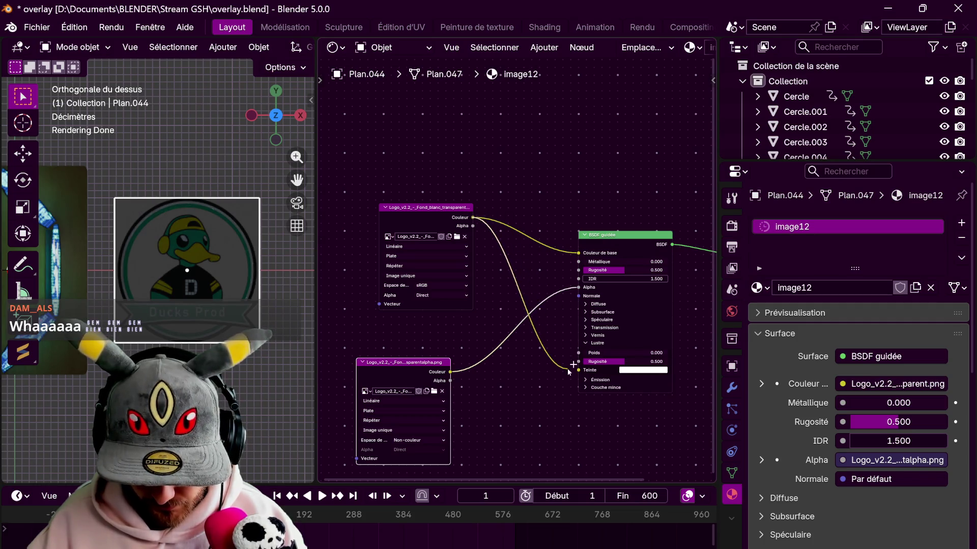
{"action": "left_click_drag", "start_coordinate": [562, 362], "coordinate": [563, 365]}
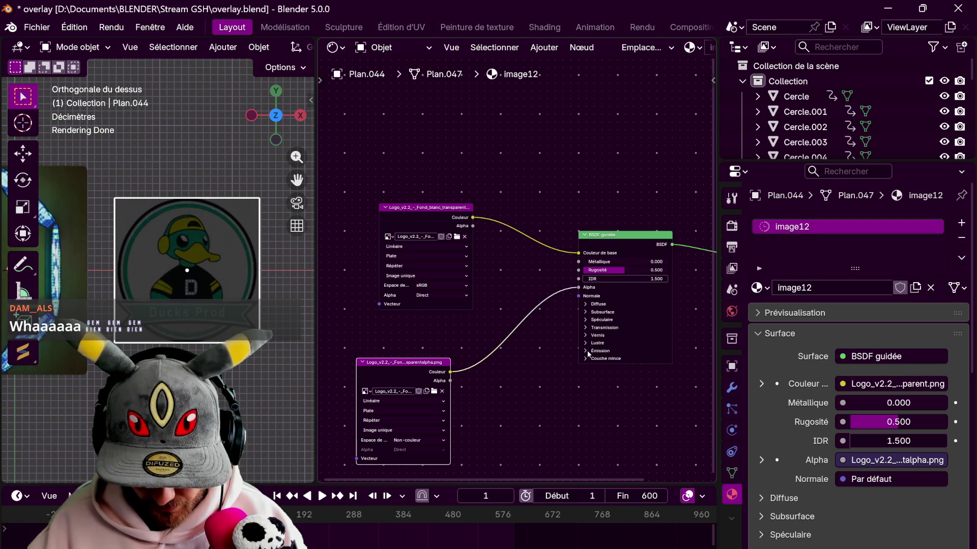
{"action": "left_click_drag", "start_coordinate": [472, 218], "coordinate": [579, 361]}
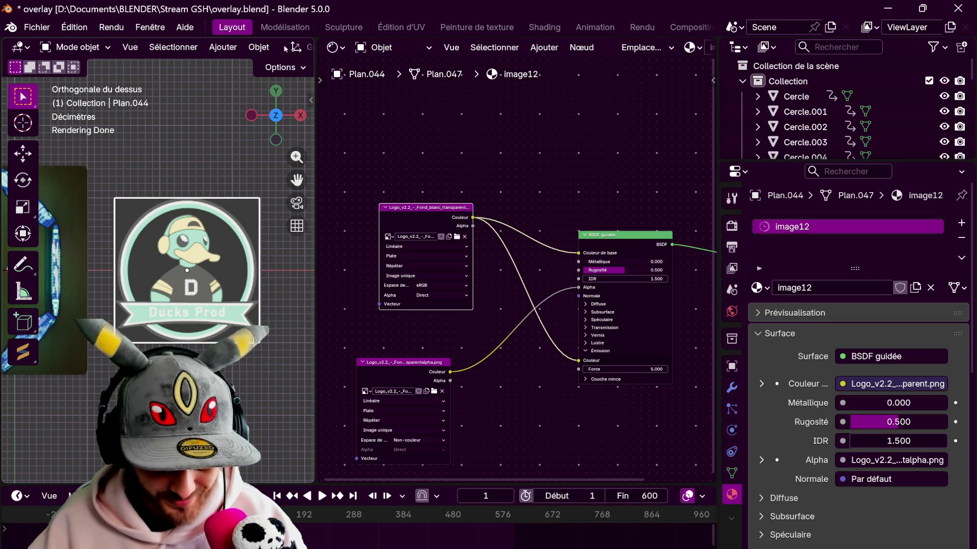
{"action": "left_click_drag", "start_coordinate": [309, 42], "coordinate": [534, 46]}
{"action": "key", "text": "s"}
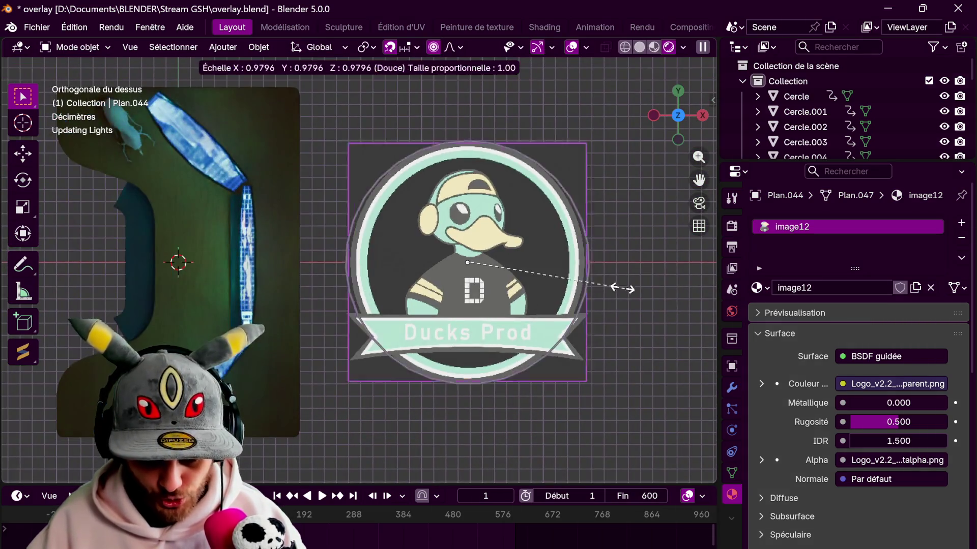
Shrink the logo plane and raise it along Z up from the desk toward the screens.
{"action": "left_click", "coordinate": [500, 254]}
{"action": "key", "text": "g"}
{"action": "left_click", "coordinate": [304, 298]}
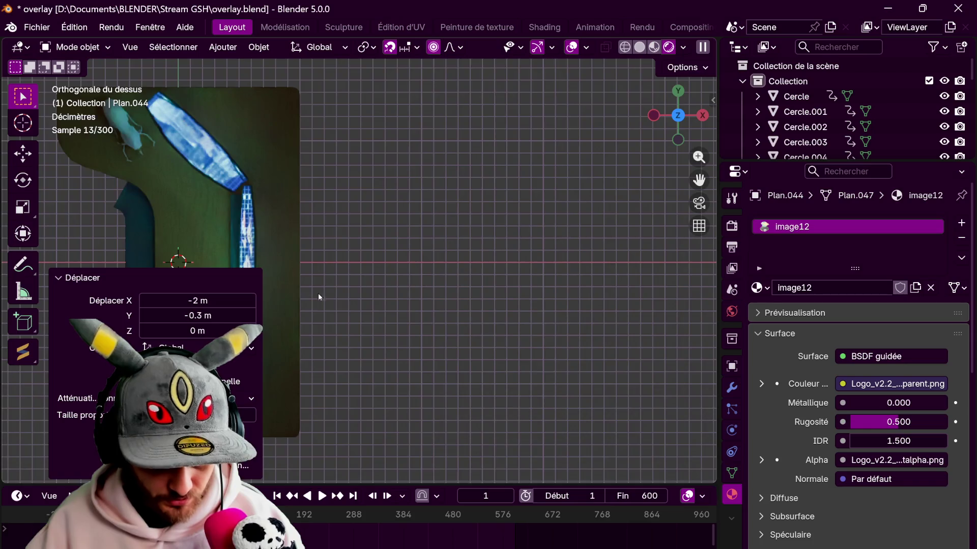
{"action": "middle_click_drag", "start_coordinate": [304, 299], "coordinate": [505, 173]}
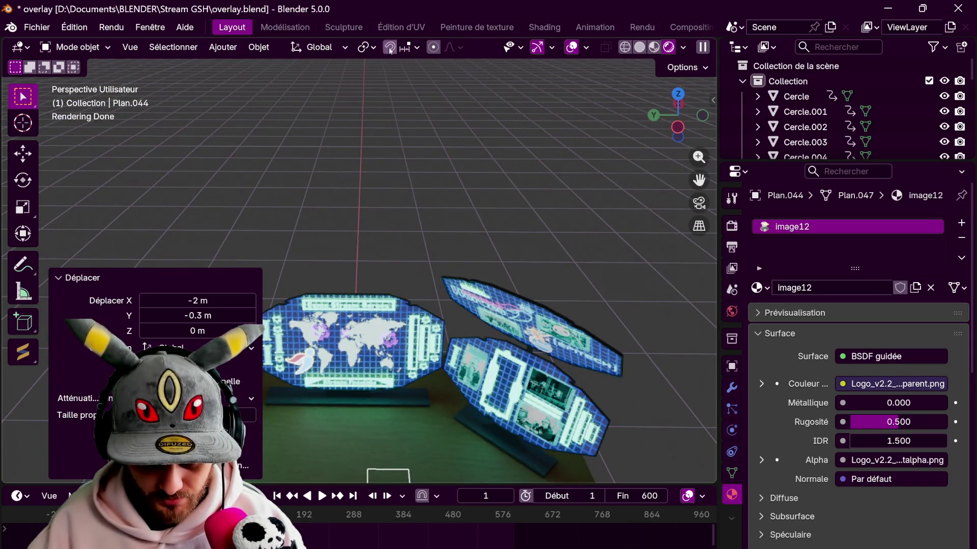
{"action": "middle_click_drag", "start_coordinate": [389, 47], "coordinate": [493, 148]}
{"action": "key", "text": "g"}
{"action": "key", "text": "z"}
{"action": "left_click", "coordinate": [520, 196]}
{"action": "middle_click_drag", "start_coordinate": [519, 196], "coordinate": [508, 161]}
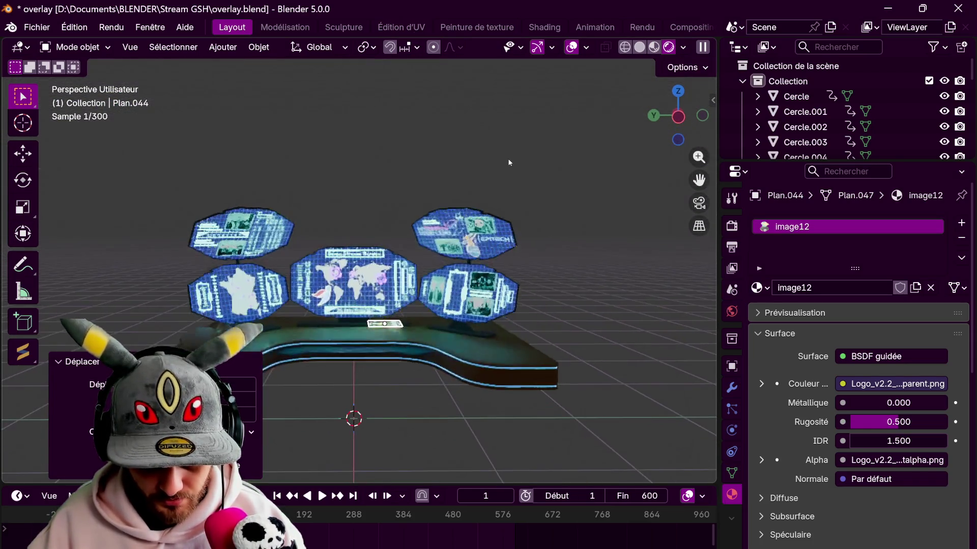
{"action": "key", "text": "g"}
{"action": "key", "text": "z"}
{"action": "left_click", "coordinate": [547, 212]}
{"action": "middle_click_drag", "start_coordinate": [548, 211], "coordinate": [438, 248]}
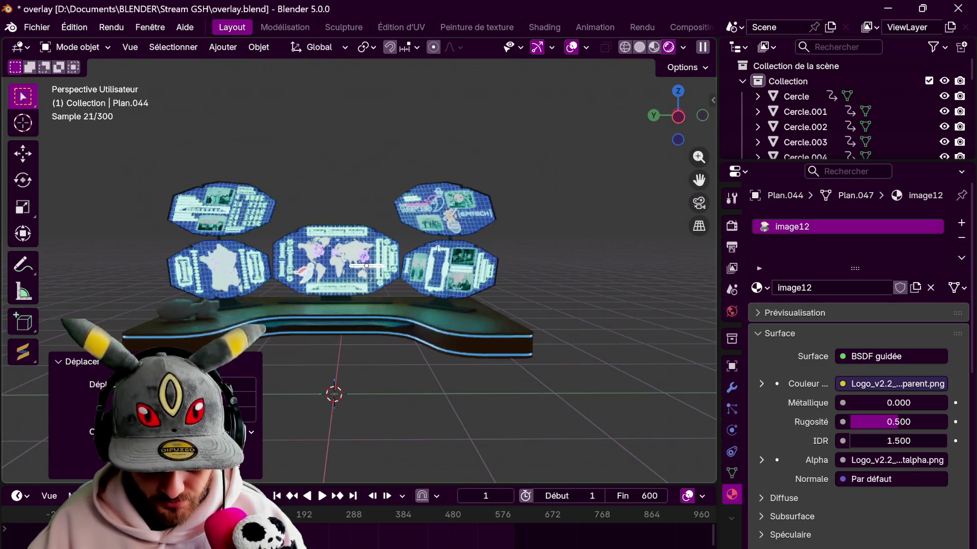
{"action": "key", "text": "g"}
{"action": "key", "text": "y"}
{"action": "key", "text": "z"}
{"action": "left_click", "coordinate": [538, 229]}
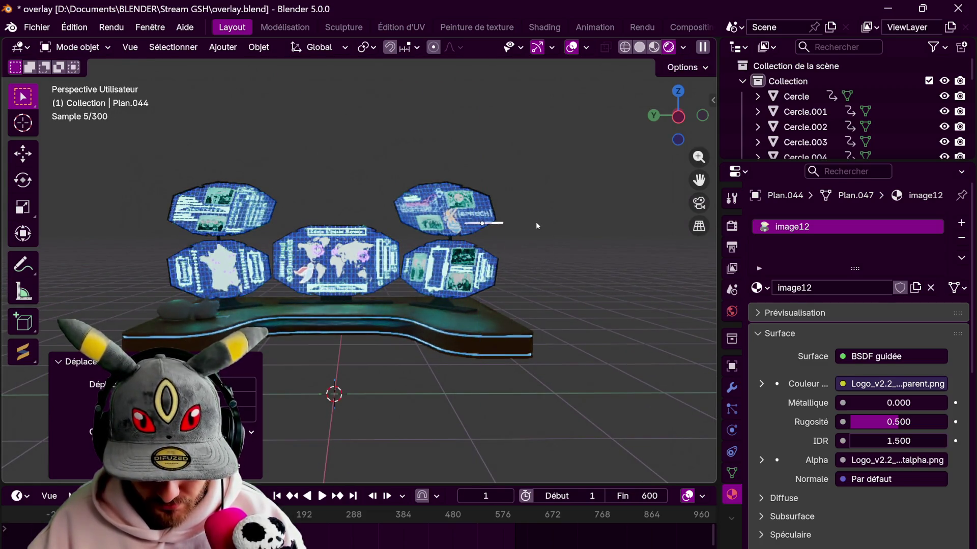
Tilt the logo around X, turn it 17° then 270° around Z, and reposition it in top view.
{"action": "middle_click_drag", "start_coordinate": [535, 221], "coordinate": [549, 267]}
{"action": "key", "text": "r"}
{"action": "key", "text": "x"}
{"action": "left_click", "coordinate": [549, 266]}
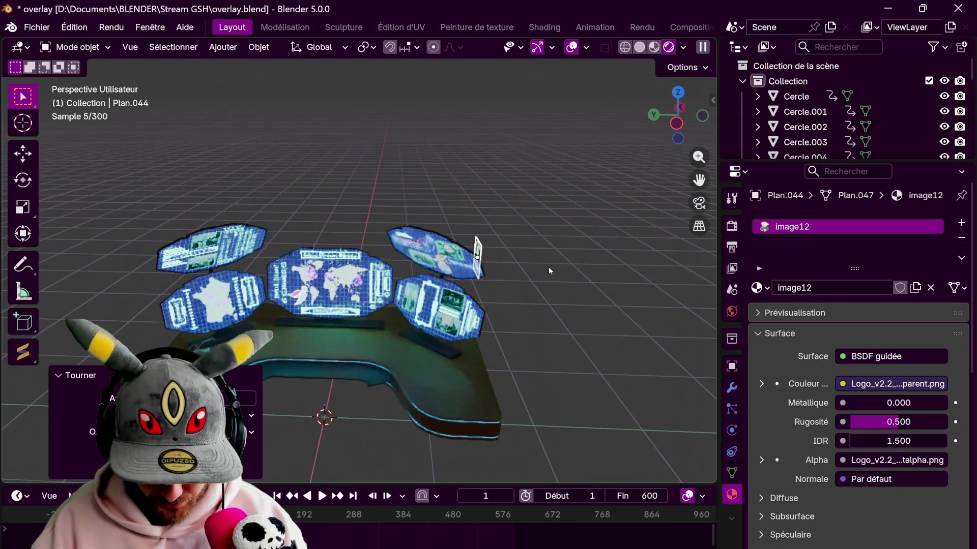
{"action": "type", "text": "rz"}
{"action": "type", "text": "7"}
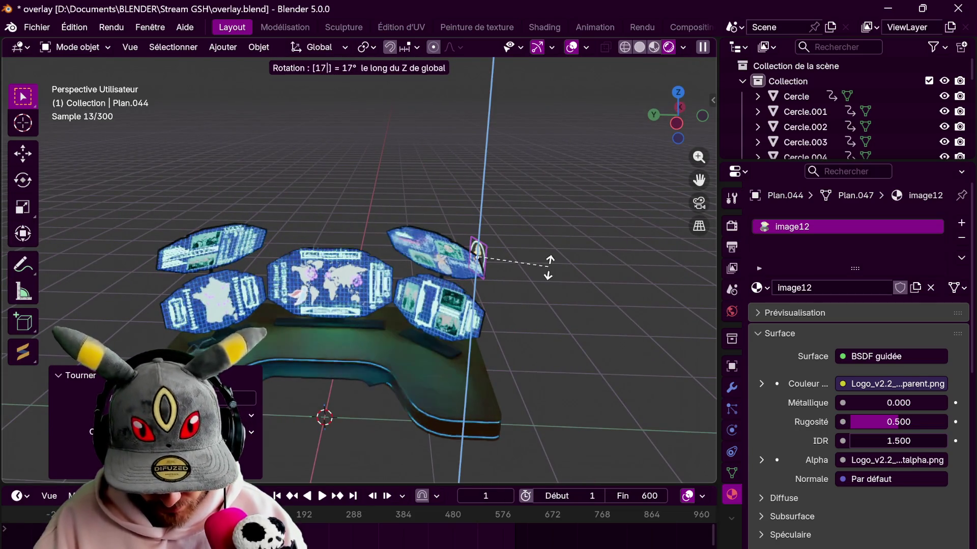
{"action": "key", "text": "Return"}
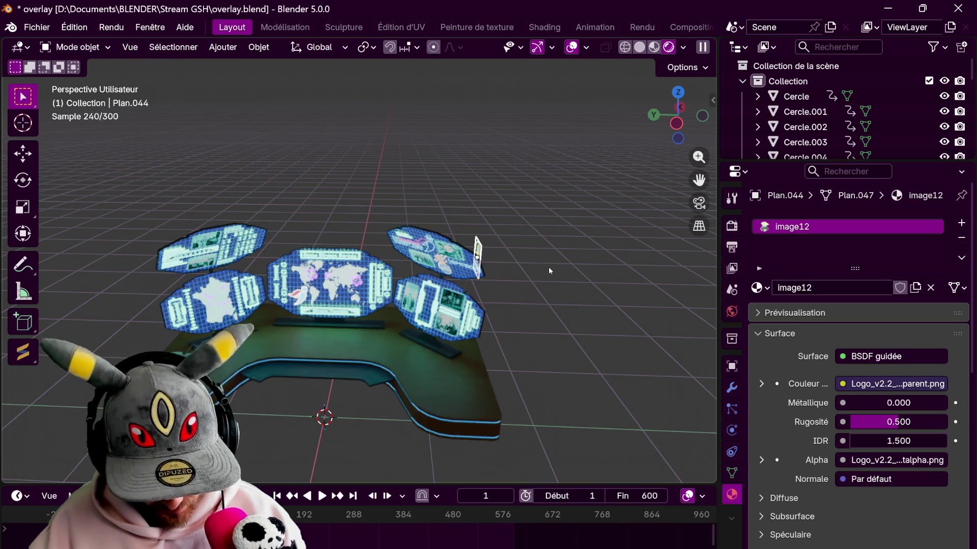
{"action": "type", "text": "rz270"}
{"action": "key", "text": "Return"}
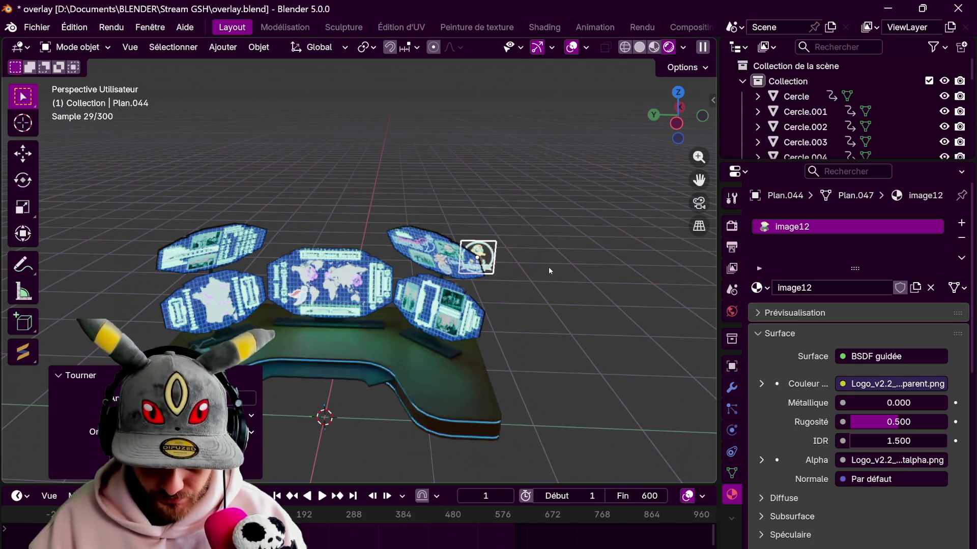
{"action": "key", "text": "KP_7"}
{"action": "key", "text": "r"}
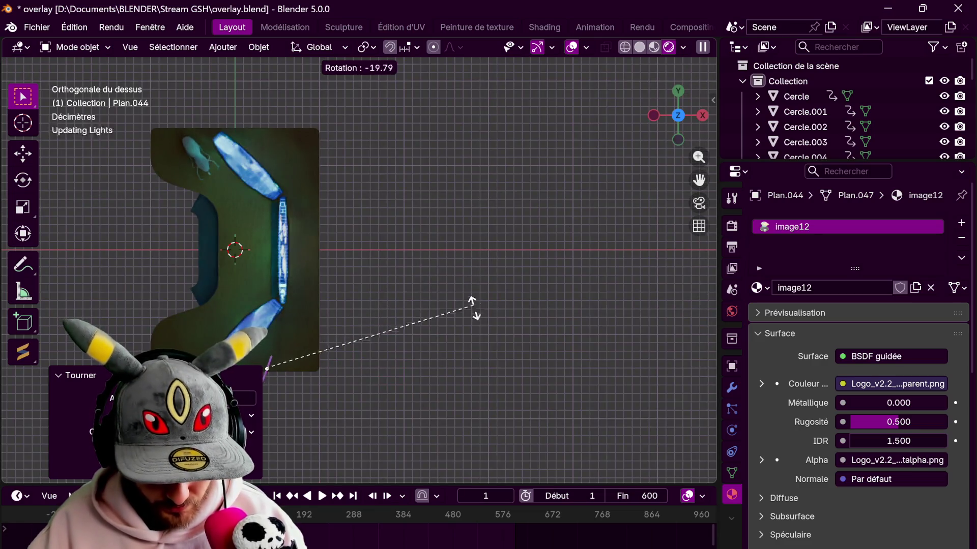
{"action": "left_click", "coordinate": [467, 366]}
{"action": "key", "text": "g"}
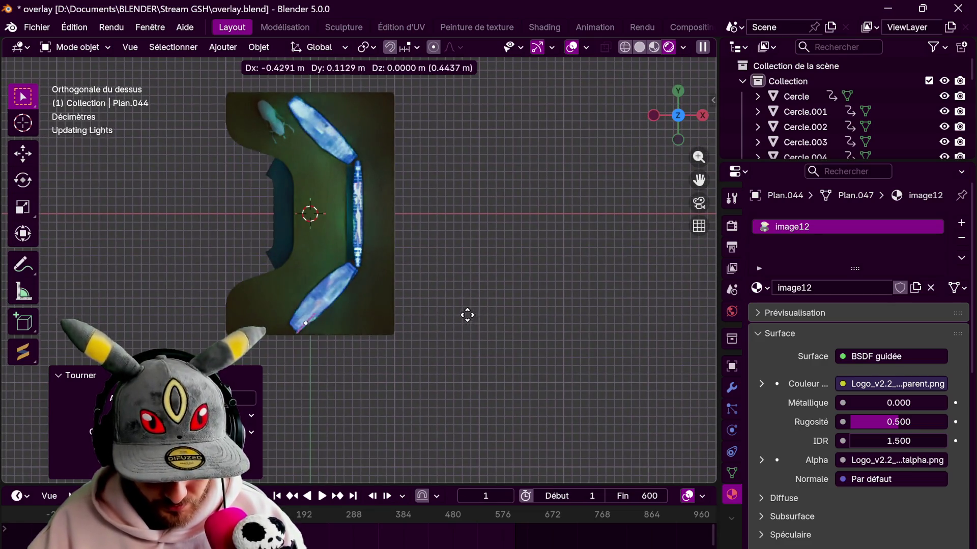
{"action": "left_click", "coordinate": [465, 302]}
{"action": "mouse_move", "coordinate": [465, 302]}
{"action": "middle_mouse_down"}
{"action": "mouse_move", "coordinate": [473, 200]}
{"action": "mouse_move", "coordinate": [539, 203]}
{"action": "mouse_move", "coordinate": [411, 270]}
{"action": "middle_mouse_up"}
{"action": "scroll", "coordinate": [539, 203], "scroll_direction": "up", "scroll_amount": 4}
{"action": "scroll", "coordinate": [411, 270], "scroll_direction": "up", "scroll_amount": 3}
{"action": "scroll", "coordinate": [411, 270], "scroll_direction": "up", "scroll_amount": 1}
{"action": "scroll", "coordinate": [411, 271], "scroll_direction": "up", "scroll_amount": 2}
Shrink the Ducks Prod logo again and lower it onto the upper-right screen.
{"action": "key", "text": "s"}
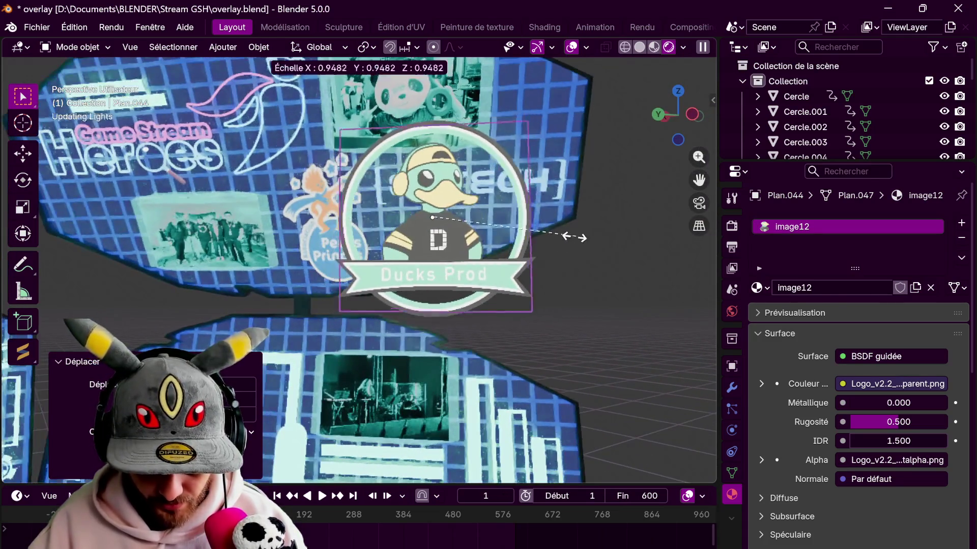
{"action": "left_click", "coordinate": [504, 216]}
{"action": "middle_click_drag", "start_coordinate": [506, 216], "coordinate": [530, 199]}
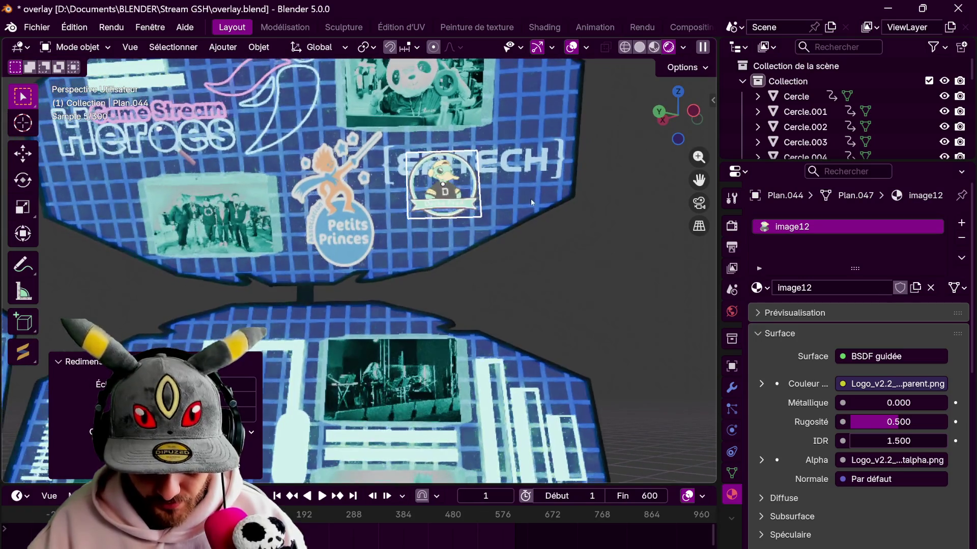
{"action": "key", "text": "g"}
{"action": "key", "text": "y"}
{"action": "key", "text": "z"}
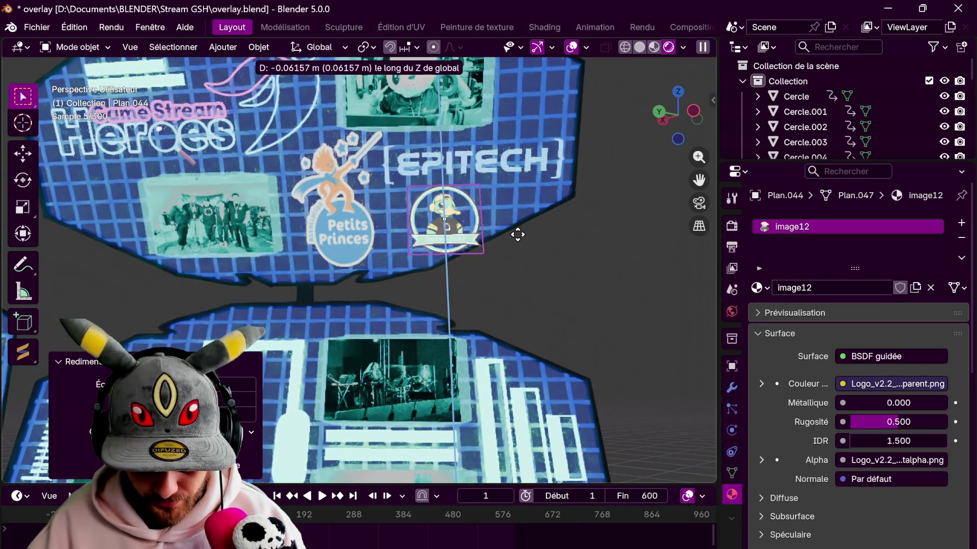
{"action": "left_click", "coordinate": [517, 228]}
Slide the logo along its local axes until it sits on the holographic panel.
{"action": "mouse_move", "coordinate": [609, 277]}
{"action": "middle_mouse_down"}
{"action": "mouse_move", "coordinate": [433, 346]}
{"action": "mouse_move", "coordinate": [480, 297]}
{"action": "middle_mouse_up"}
{"action": "key", "text": "g"}
{"action": "key", "text": "z"}
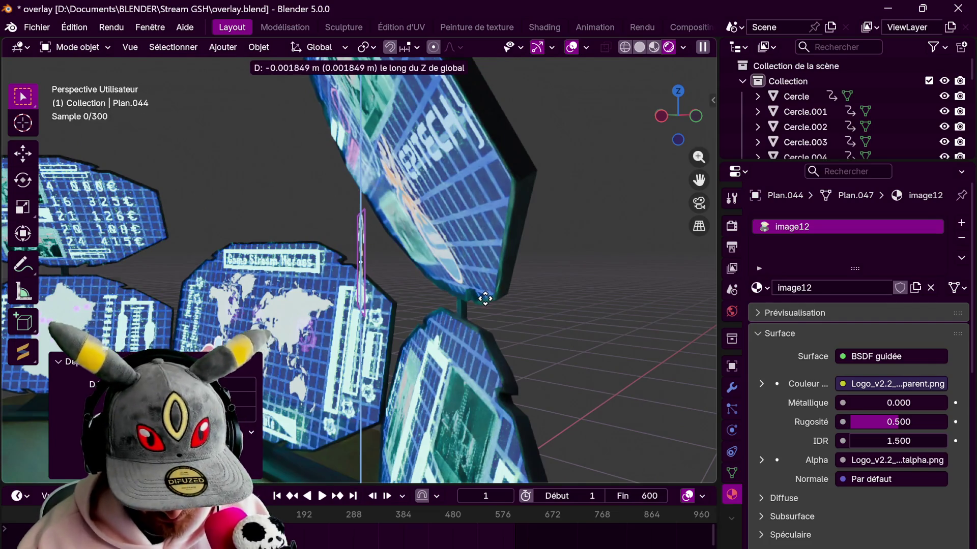
{"action": "key", "text": "x"}
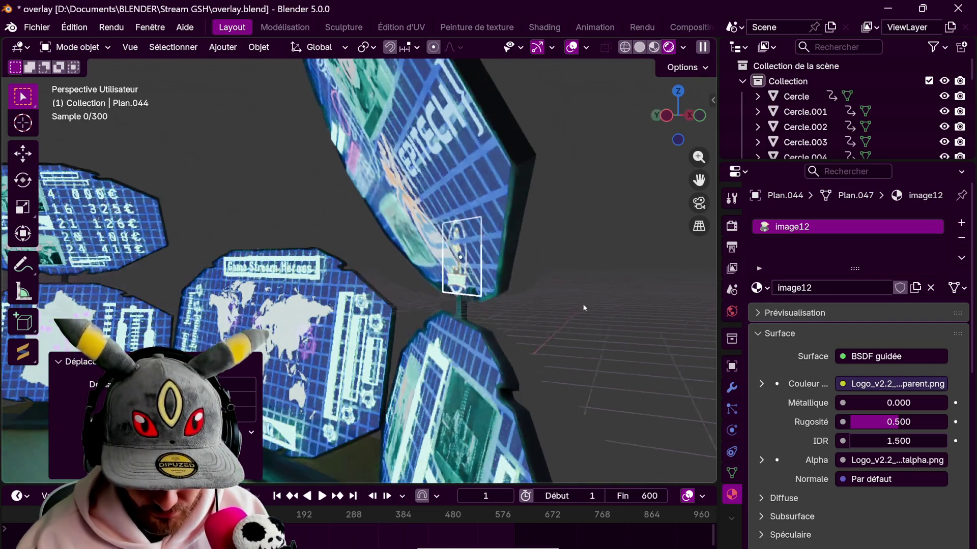
{"action": "middle_click_drag", "start_coordinate": [584, 333], "coordinate": [506, 299]}
{"action": "scroll", "coordinate": [506, 299], "scroll_direction": "up", "scroll_amount": 3}
{"action": "key", "text": "y"}
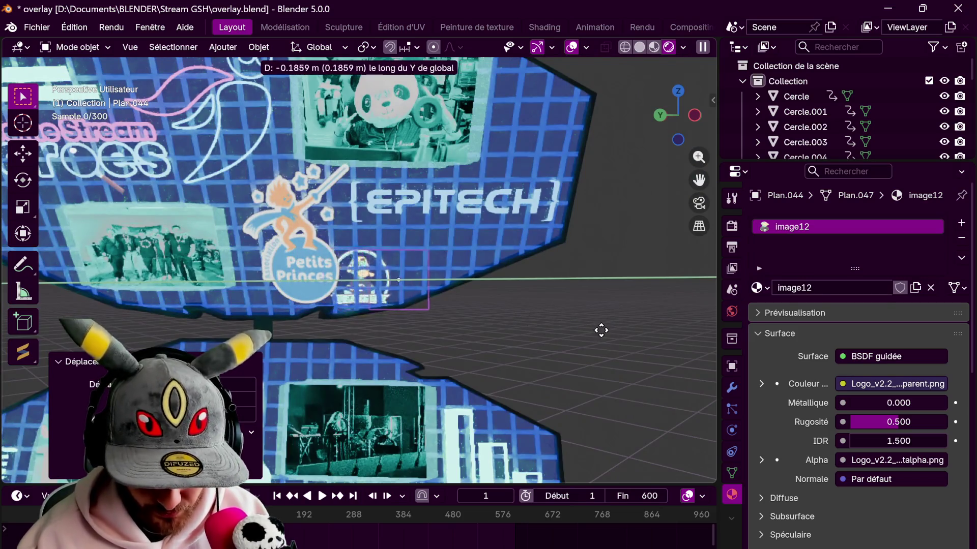
{"action": "key", "text": "y"}
{"action": "key", "text": "x"}
{"action": "key", "text": "x"}
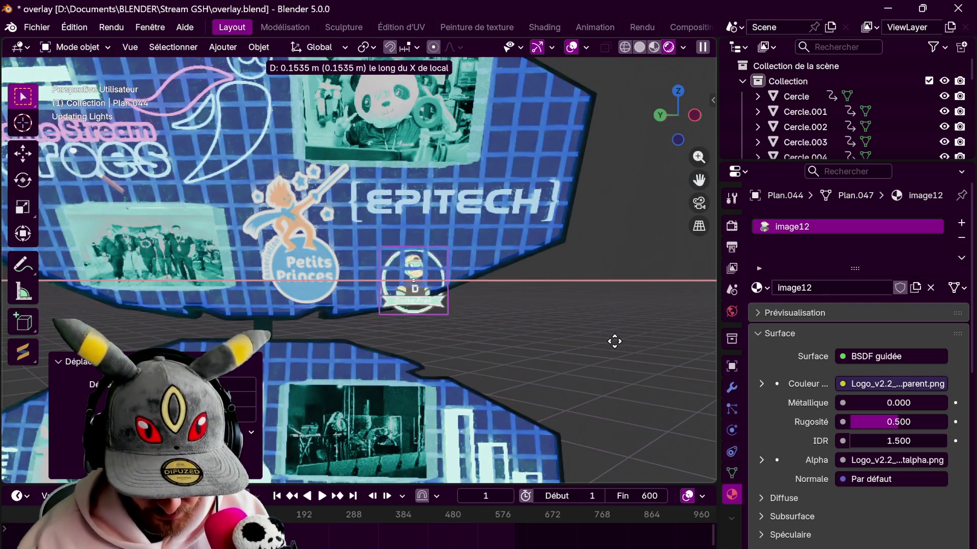
{"action": "key", "text": "z"}
{"action": "key", "text": "z"}
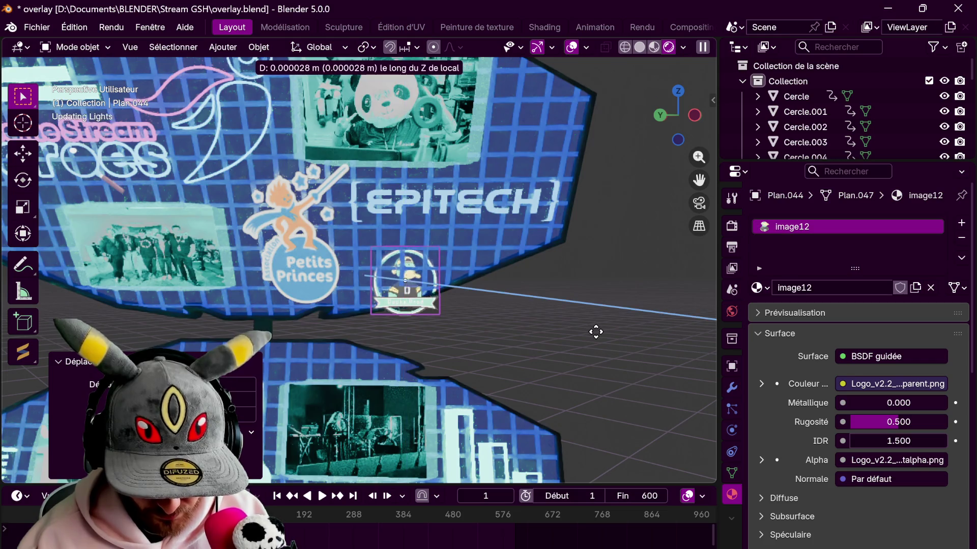
{"action": "key", "text": "y"}
{"action": "key", "text": "y"}
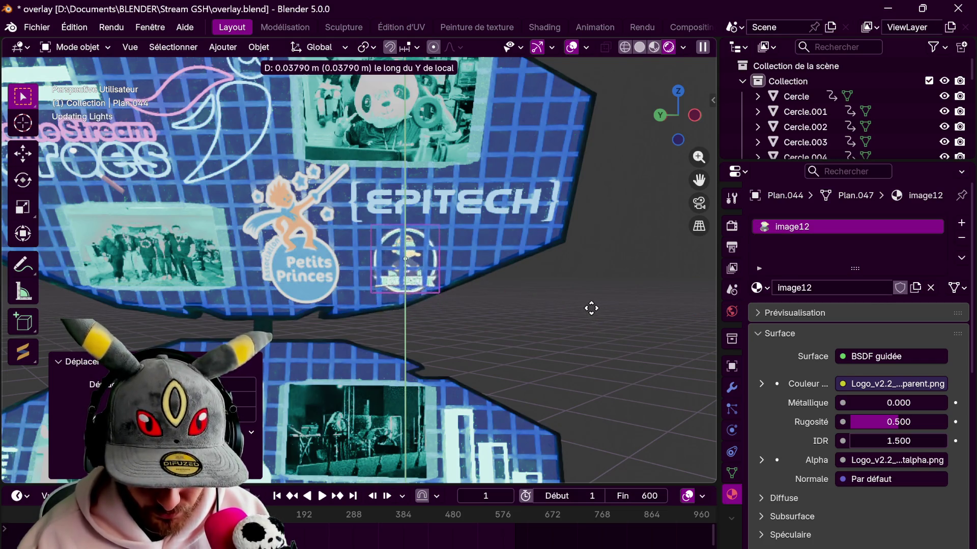
{"action": "left_click", "coordinate": [590, 309]}
From a side view, nudge the logo along local X/Z and tilt it to match the screen angle.
{"action": "mouse_move", "coordinate": [584, 285]}
{"action": "middle_mouse_down"}
{"action": "mouse_move", "coordinate": [416, 292]}
{"action": "mouse_move", "coordinate": [517, 278]}
{"action": "middle_mouse_up"}
{"action": "key", "text": "g"}
{"action": "key", "text": "y"}
{"action": "key", "text": "y"}
{"action": "key", "text": "x"}
{"action": "key", "text": "x"}
{"action": "key", "text": "z"}
{"action": "key", "text": "z"}
{"action": "key", "text": "r"}
{"action": "key", "text": "x"}
{"action": "key", "text": "x"}
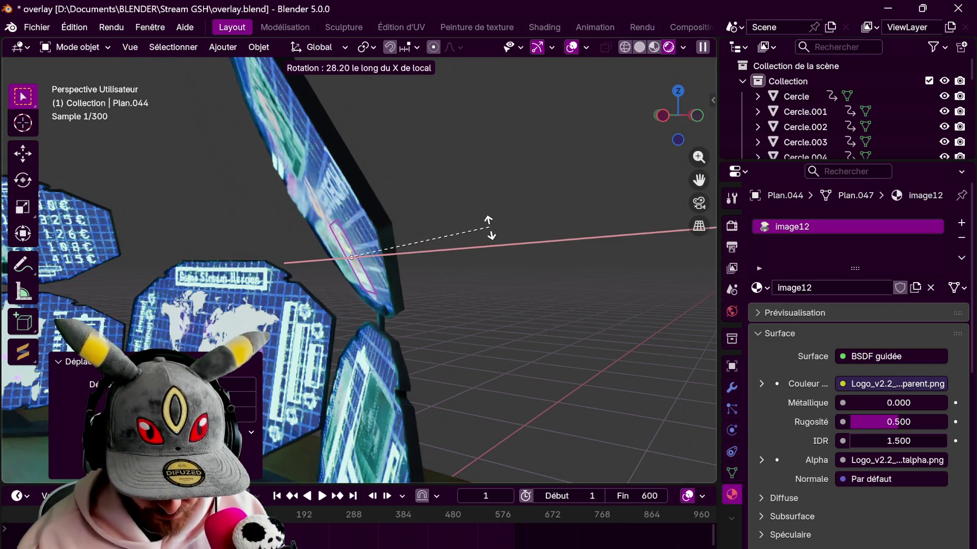
{"action": "left_click", "coordinate": [488, 226]}
{"action": "key", "text": "shift+KP_7"}
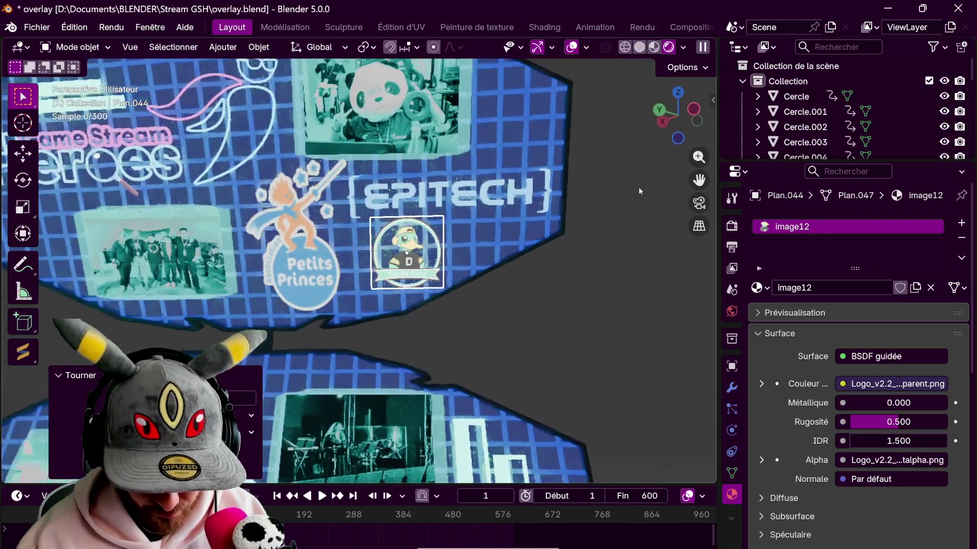
Shift the logo sideways on the panel, enlarge it, and move it along its local Y.
{"action": "key", "text": "g"}
{"action": "key", "text": "y"}
{"action": "key", "text": "y"}
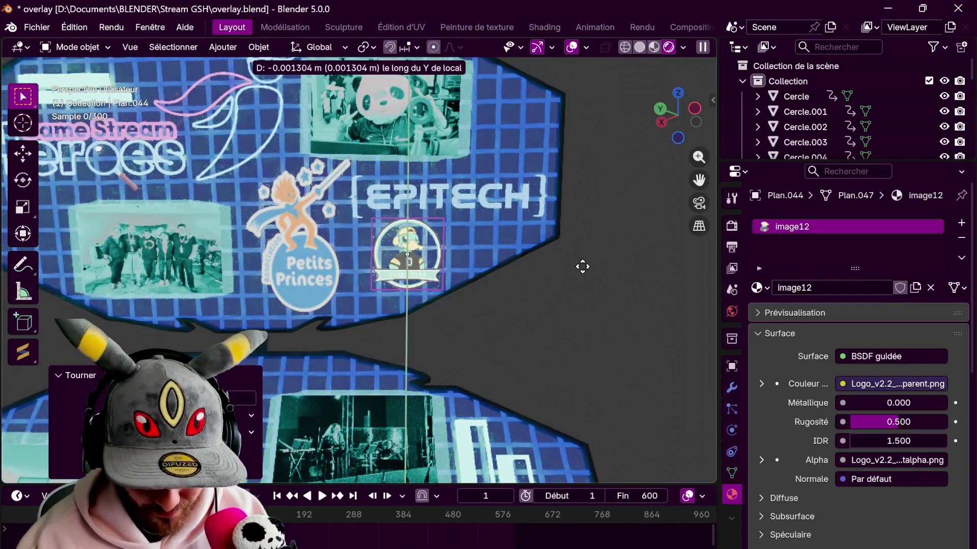
{"action": "key", "text": "x"}
{"action": "key", "text": "x"}
{"action": "left_click", "coordinate": [576, 269]}
{"action": "key", "text": "s"}
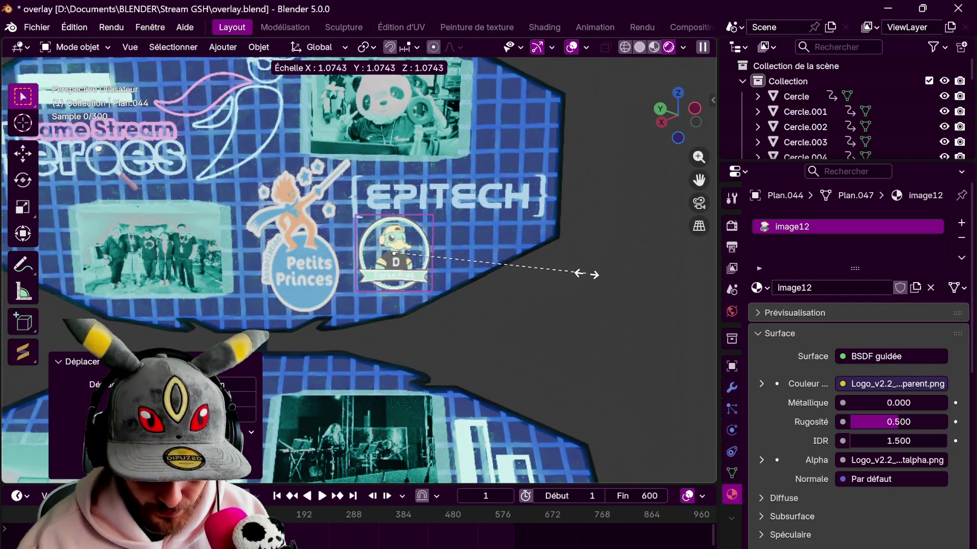
{"action": "left_click", "coordinate": [608, 294]}
{"action": "key", "text": "g"}
{"action": "key", "text": "y"}
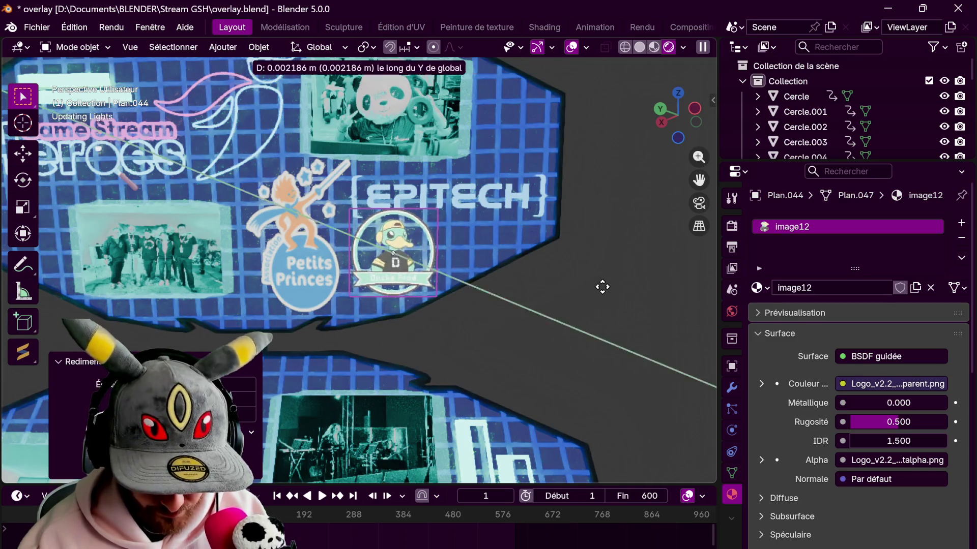
{"action": "key", "text": "y"}
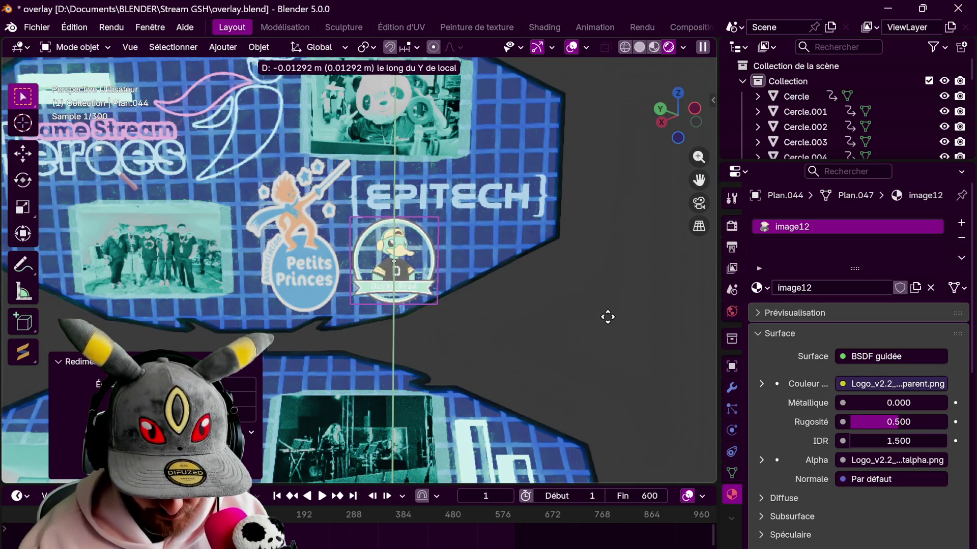
{"action": "left_click", "coordinate": [608, 317]}
Fine-tune the logo's local X tilt, local Z offset and Y rotation so it lies flush beside EPITECH.
{"action": "mouse_move", "coordinate": [578, 266]}
{"action": "middle_mouse_down"}
{"action": "mouse_move", "coordinate": [415, 326]}
{"action": "mouse_move", "coordinate": [412, 311]}
{"action": "mouse_move", "coordinate": [455, 289]}
{"action": "middle_mouse_up"}
{"action": "key", "text": "r"}
{"action": "key", "text": "x"}
{"action": "key", "text": "x"}
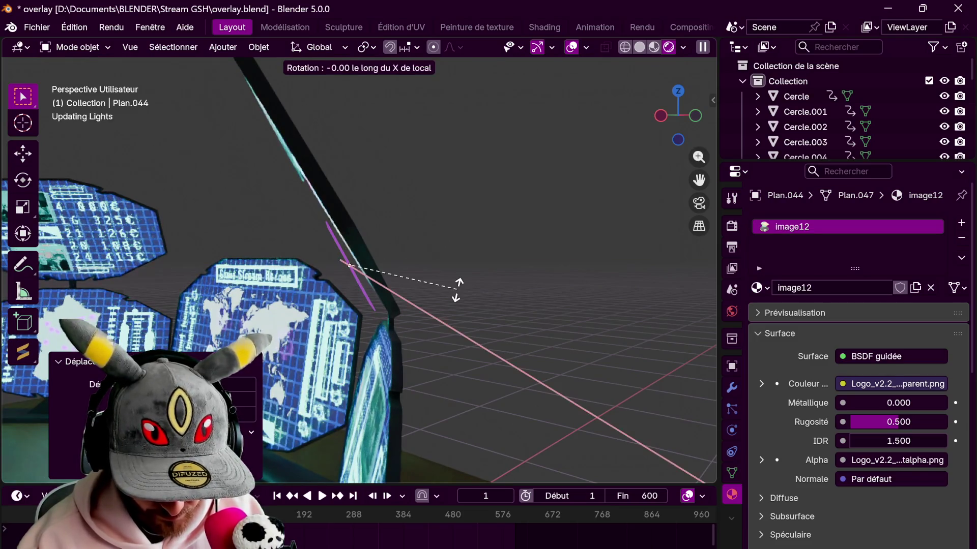
{"action": "left_click", "coordinate": [457, 289]}
{"action": "key", "text": "g"}
{"action": "key", "text": "z"}
{"action": "key", "text": "z"}
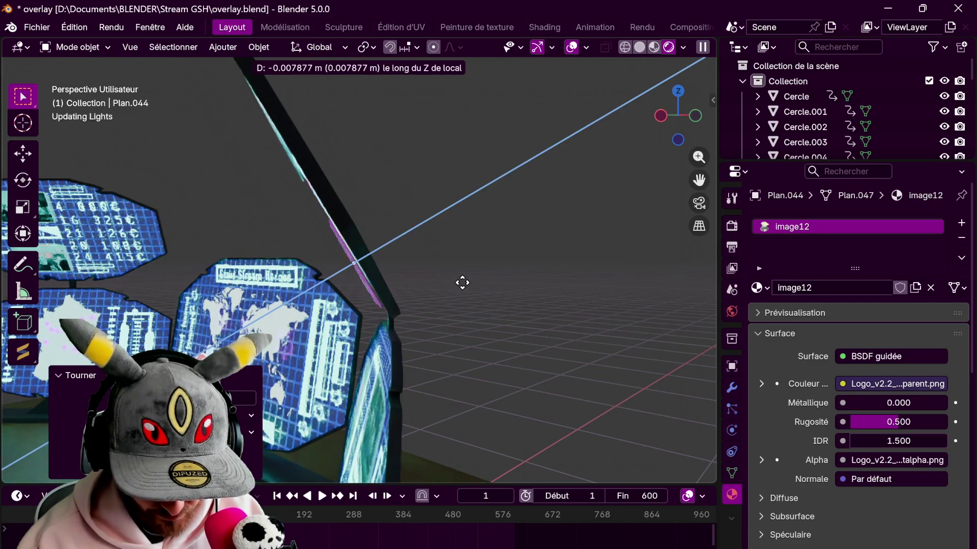
{"action": "left_click", "coordinate": [490, 282]}
{"action": "mouse_move", "coordinate": [489, 282]}
{"action": "middle_mouse_down"}
{"action": "mouse_move", "coordinate": [565, 271]}
{"action": "mouse_move", "coordinate": [539, 242]}
{"action": "mouse_move", "coordinate": [648, 289]}
{"action": "mouse_move", "coordinate": [510, 257]}
{"action": "middle_mouse_up"}
{"action": "scroll", "coordinate": [509, 258], "scroll_direction": "up", "scroll_amount": 2}
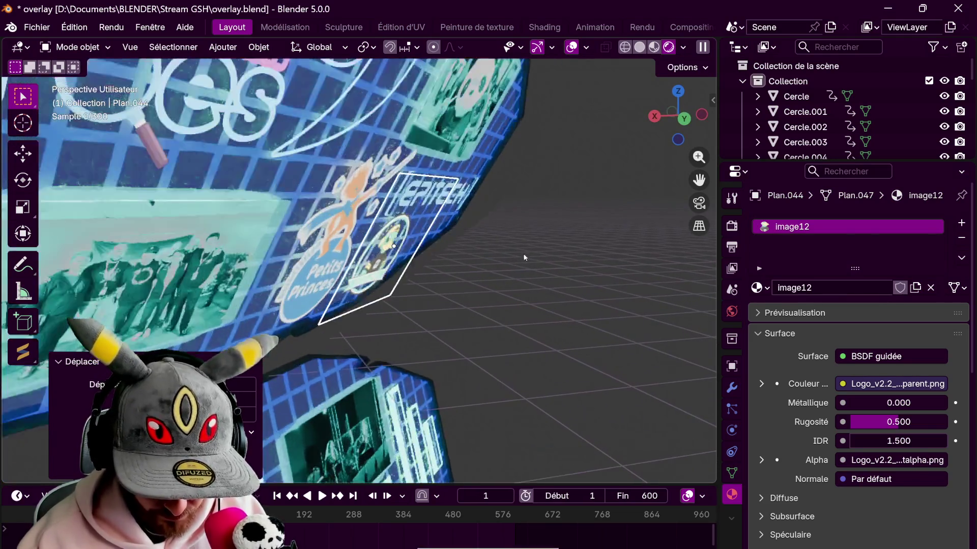
{"action": "scroll", "coordinate": [522, 255], "scroll_direction": "up", "scroll_amount": 2}
{"action": "key", "text": "r"}
{"action": "key", "text": "z"}
{"action": "key", "text": "z"}
{"action": "key", "text": "y"}
{"action": "key", "text": "y"}
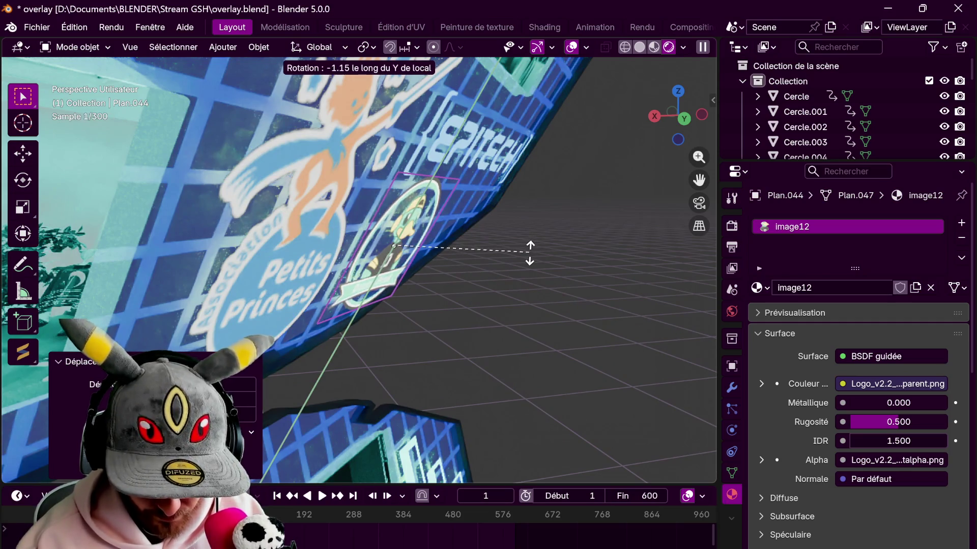
{"action": "left_click", "coordinate": [530, 254]}
{"action": "mouse_move", "coordinate": [551, 254]}
{"action": "middle_mouse_down"}
{"action": "mouse_move", "coordinate": [383, 251]}
{"action": "mouse_move", "coordinate": [486, 268]}
{"action": "mouse_move", "coordinate": [510, 178]}
{"action": "mouse_move", "coordinate": [487, 321]}
{"action": "mouse_move", "coordinate": [567, 277]}
{"action": "mouse_move", "coordinate": [519, 227]}
{"action": "mouse_move", "coordinate": [587, 237]}
{"action": "mouse_move", "coordinate": [517, 290]}
{"action": "mouse_move", "coordinate": [620, 309]}
{"action": "mouse_move", "coordinate": [519, 268]}
{"action": "middle_mouse_up"}
{"action": "scroll", "coordinate": [510, 178], "scroll_direction": "down", "scroll_amount": 5}
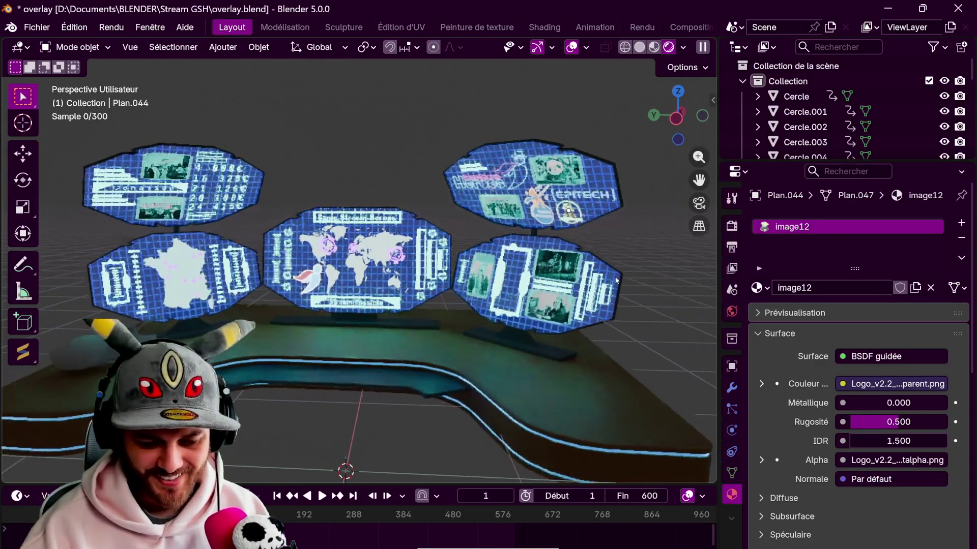
Add a camera to the scene and look through it with Numpad 0.
{"action": "left_click", "coordinate": [224, 47]}
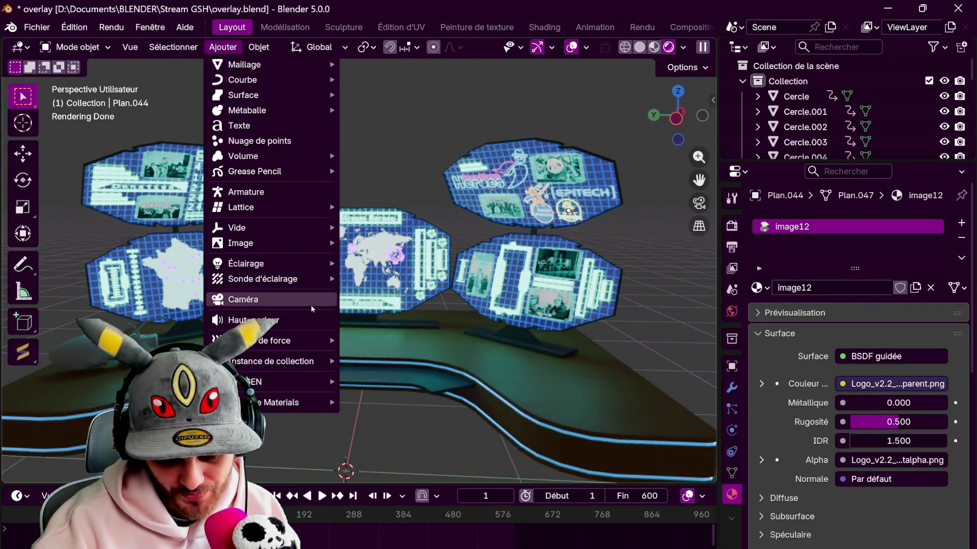
{"action": "left_click", "coordinate": [355, 298]}
{"action": "key", "text": "KP_0"}
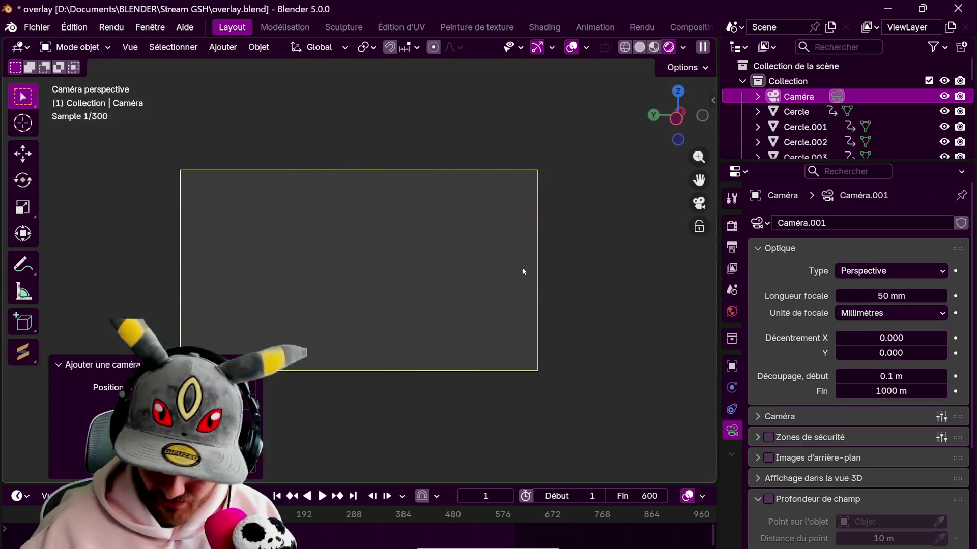
{"action": "mouse_move", "coordinate": [576, 289]}
{"action": "middle_mouse_down"}
{"action": "mouse_move", "coordinate": [605, 245]}
{"action": "mouse_move", "coordinate": [589, 280]}
{"action": "mouse_move", "coordinate": [650, 248]}
{"action": "mouse_move", "coordinate": [487, 418]}
{"action": "mouse_move", "coordinate": [456, 302]}
{"action": "mouse_move", "coordinate": [506, 269]}
{"action": "mouse_move", "coordinate": [526, 284]}
{"action": "mouse_move", "coordinate": [602, 265]}
{"action": "middle_mouse_up"}
{"action": "scroll", "coordinate": [486, 275], "scroll_direction": "up", "scroll_amount": 5}
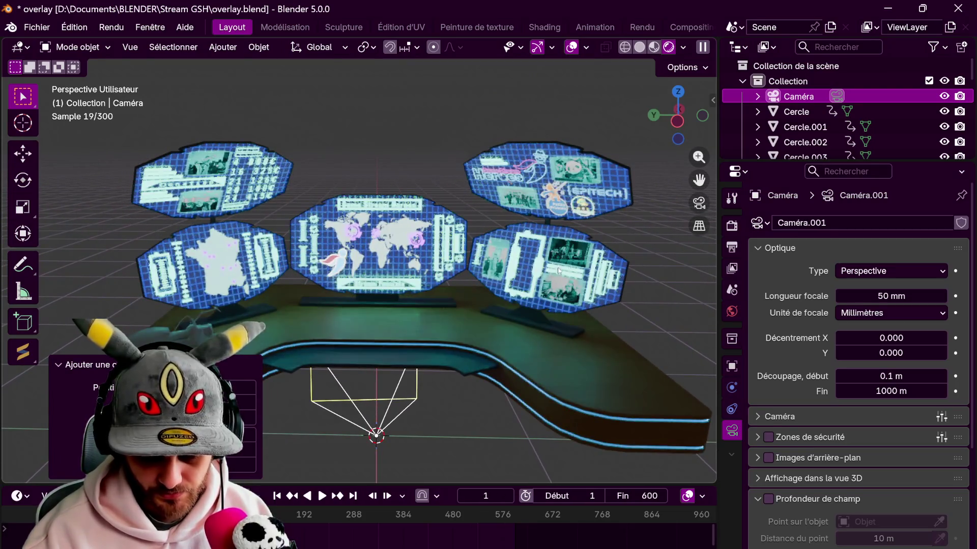
{"action": "key", "text": "KP_0"}
Pull the camera back along Y and shift it along X to frame all five screens and the desk.
{"action": "key", "text": "g"}
{"action": "key", "text": "y"}
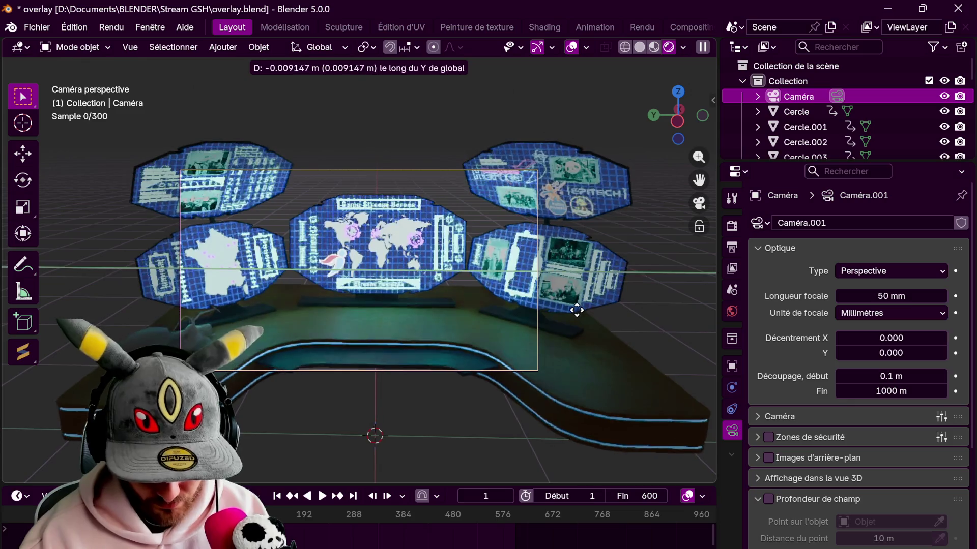
{"action": "left_click", "coordinate": [586, 338]}
{"action": "key", "text": "g"}
{"action": "key", "text": "z"}
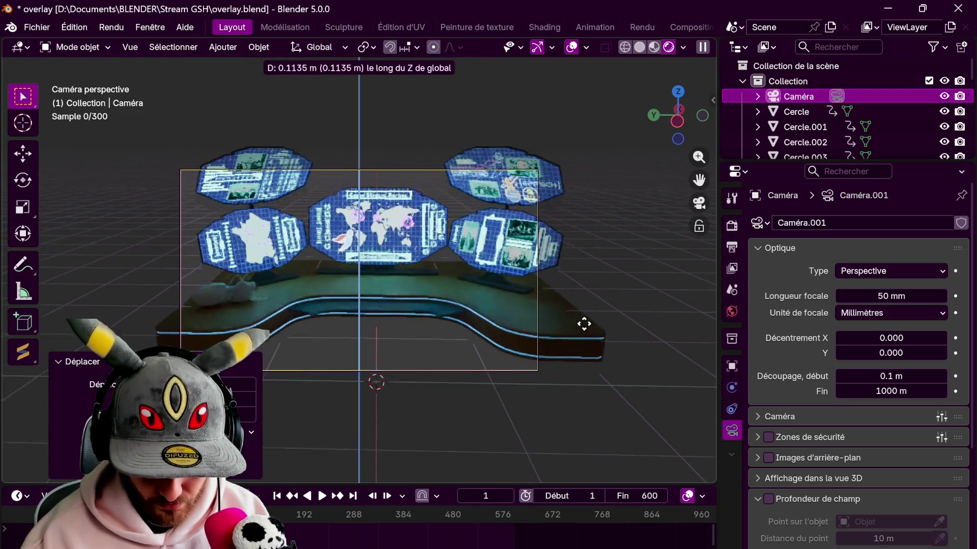
{"action": "key", "text": "x"}
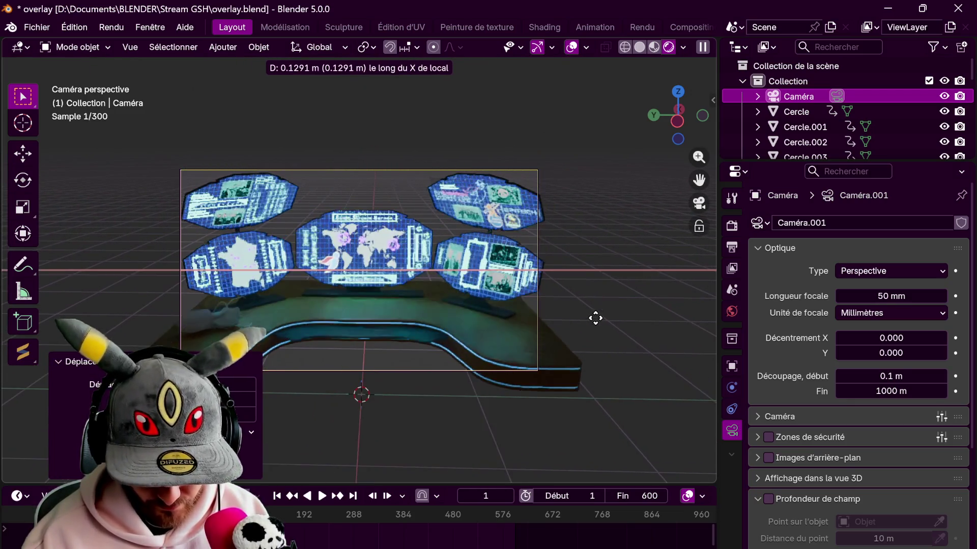
{"action": "key", "text": "x"}
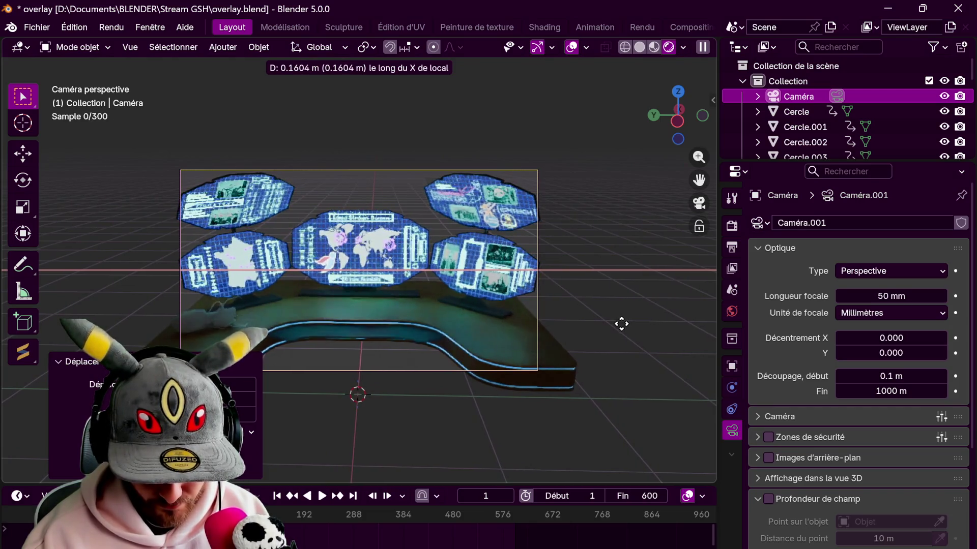
{"action": "left_click", "coordinate": [614, 326]}
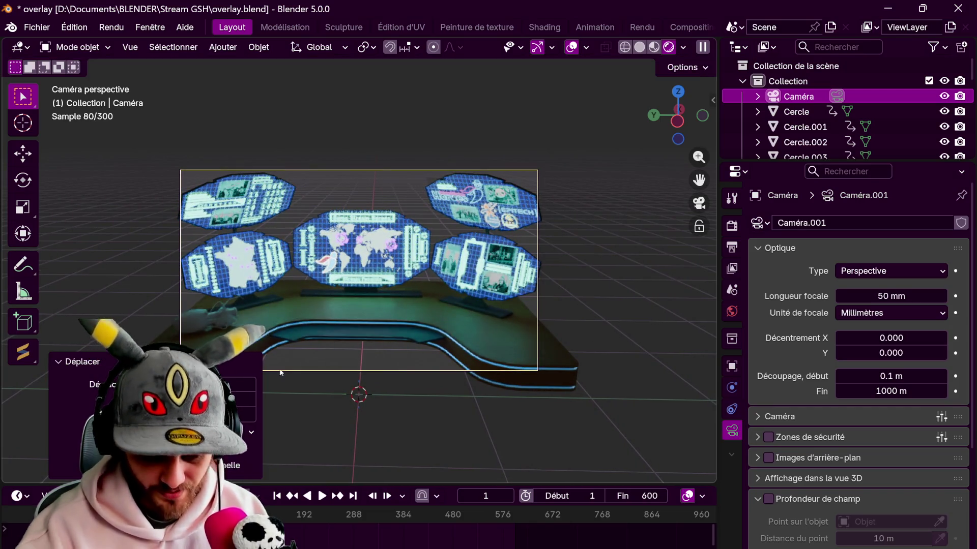
Deselect the camera and save the blend file.
{"action": "left_click", "coordinate": [610, 277]}
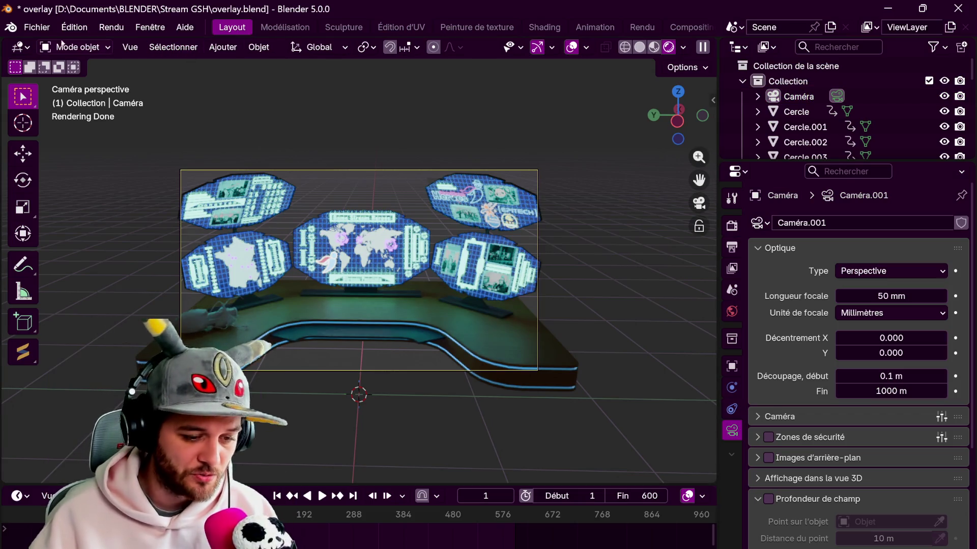
{"action": "left_click", "coordinate": [36, 27]}
{"action": "left_click", "coordinate": [80, 128]}
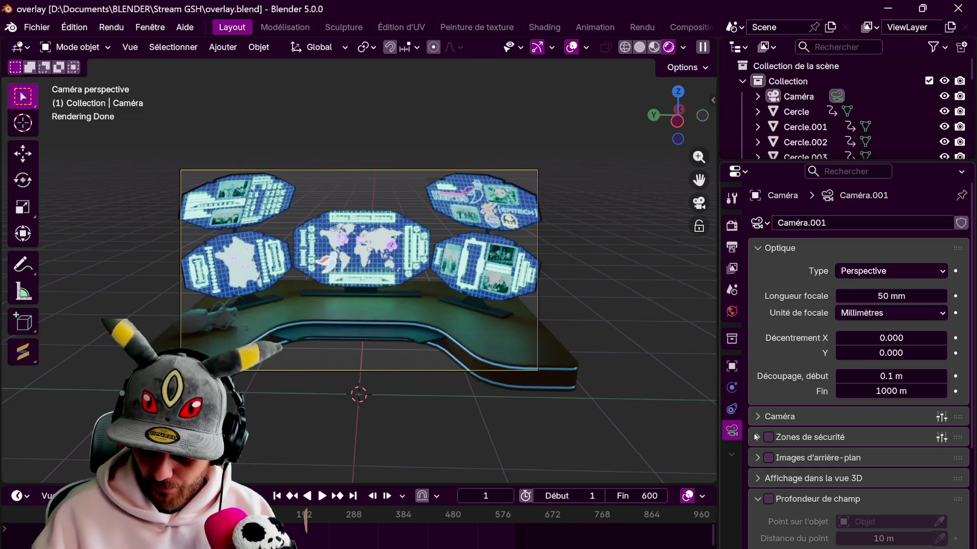
In Render properties, expand Pellicule and enable Transparent for the background.
{"action": "left_click", "coordinate": [732, 225]}
{"action": "scroll", "coordinate": [795, 393], "scroll_direction": "down", "scroll_amount": 10}
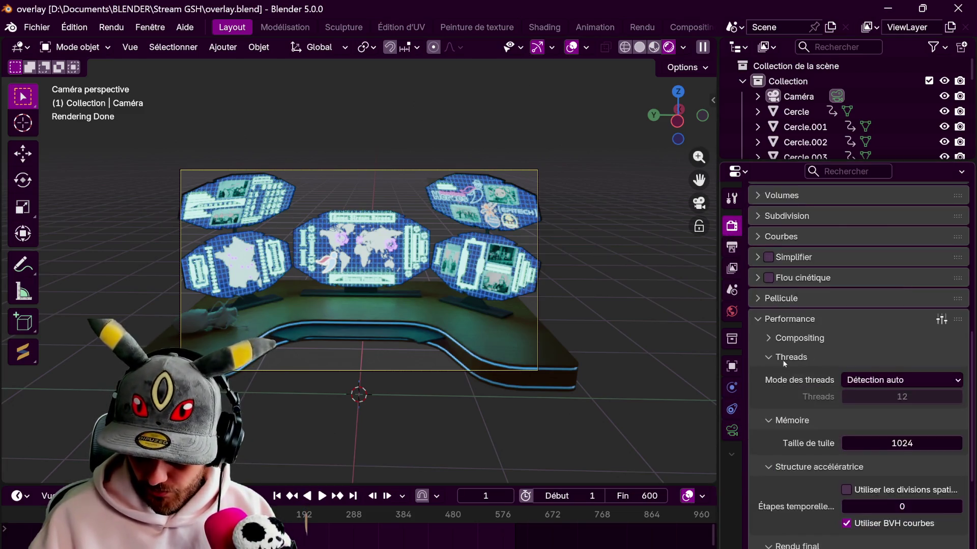
{"action": "scroll", "coordinate": [796, 393], "scroll_direction": "down", "scroll_amount": 3}
{"action": "scroll", "coordinate": [783, 263], "scroll_direction": "up", "scroll_amount": 1}
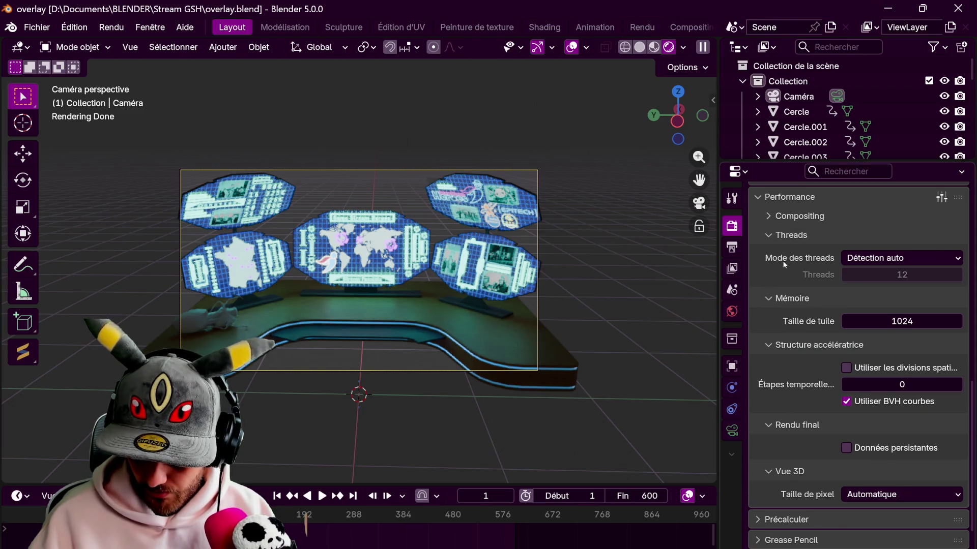
{"action": "scroll", "coordinate": [796, 237], "scroll_direction": "up", "scroll_amount": 2}
{"action": "left_click", "coordinate": [797, 239]}
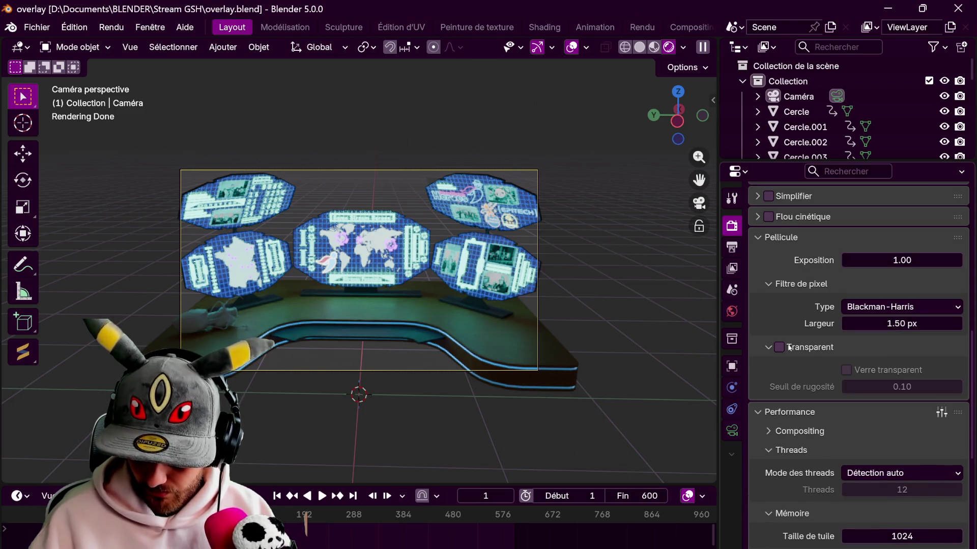
{"action": "left_click", "coordinate": [791, 347]}
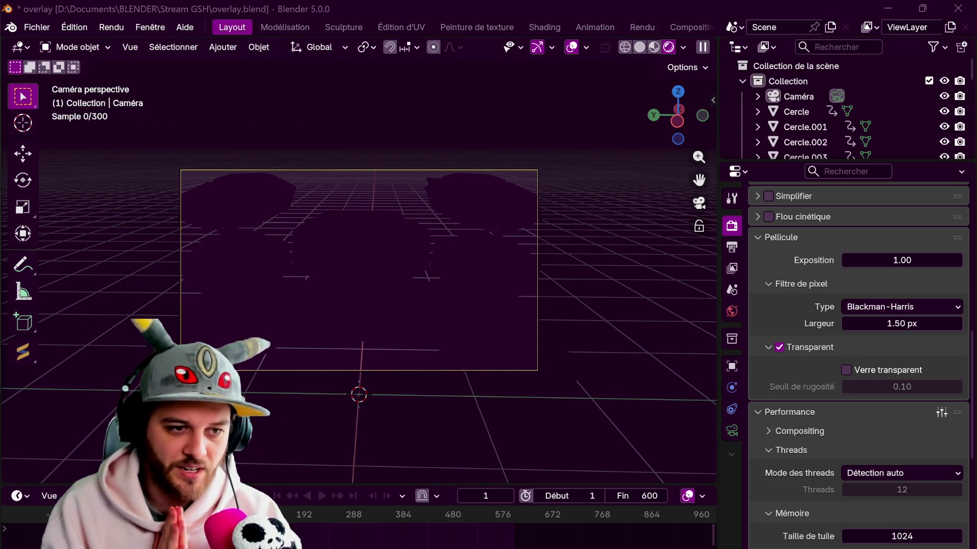
Render the camera frame and maximise the Rendu Blender result window.
{"action": "key", "text": "F11"}
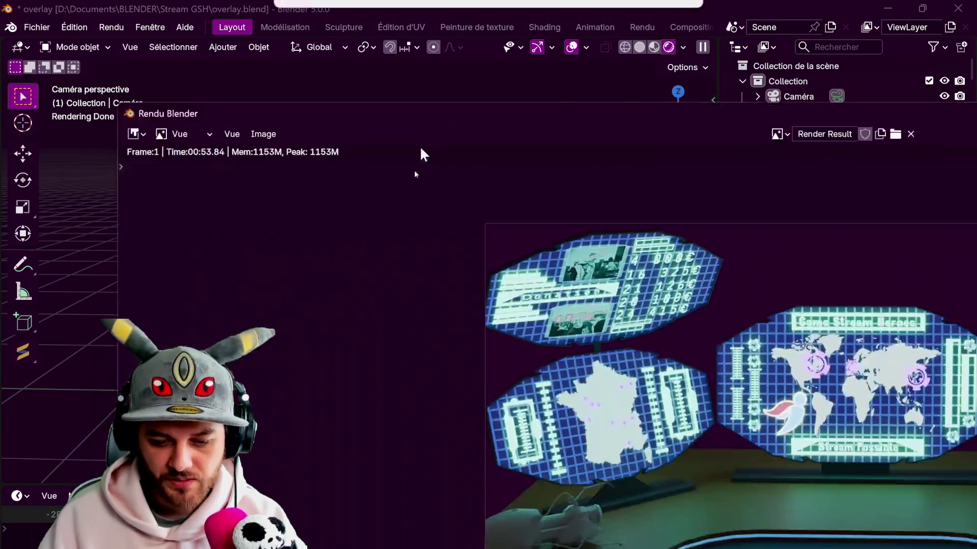
{"action": "left_click_drag", "start_coordinate": [429, 135], "coordinate": [343, 7]}
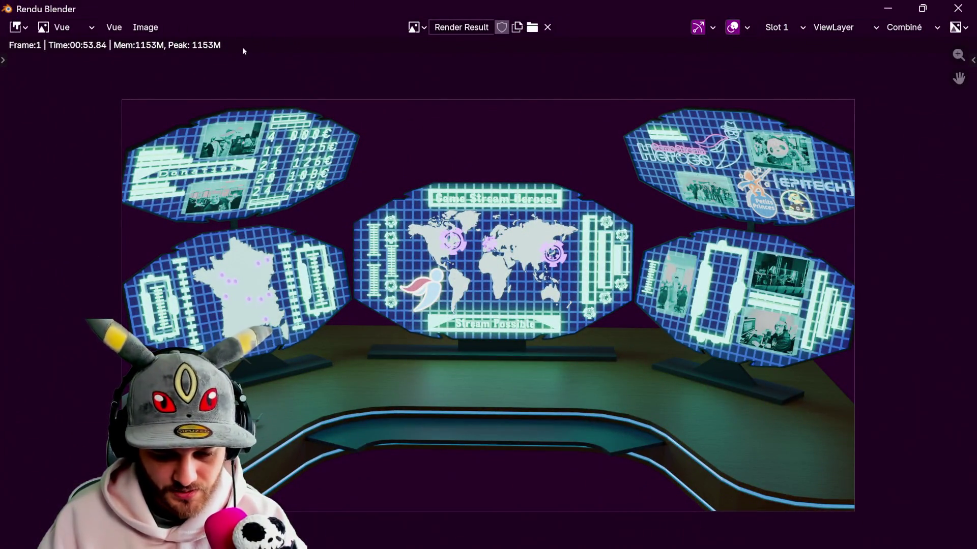